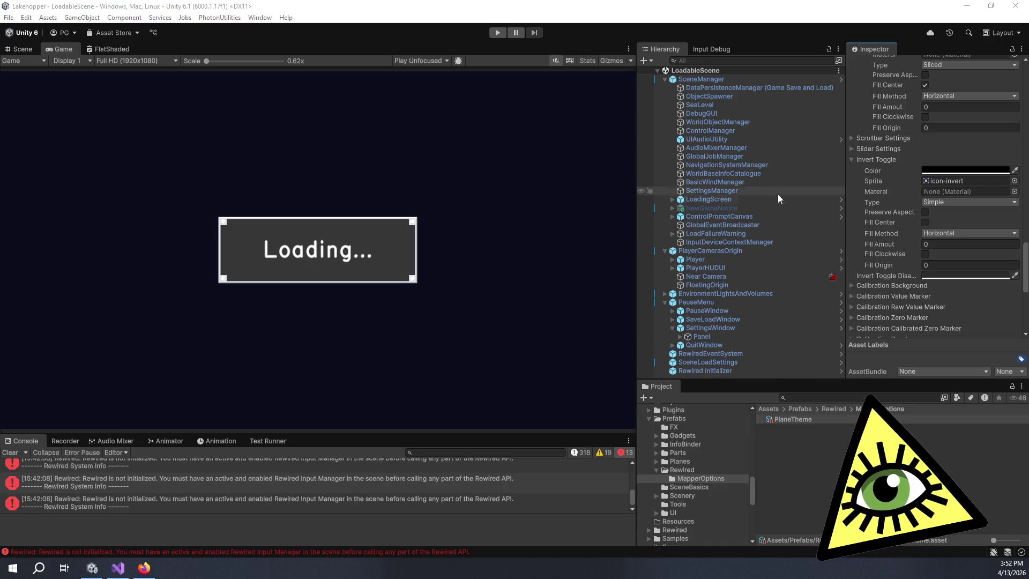
Return focus to the Unity editor, with the MapperOptions folder listing PlaneTheme
click(713, 31)
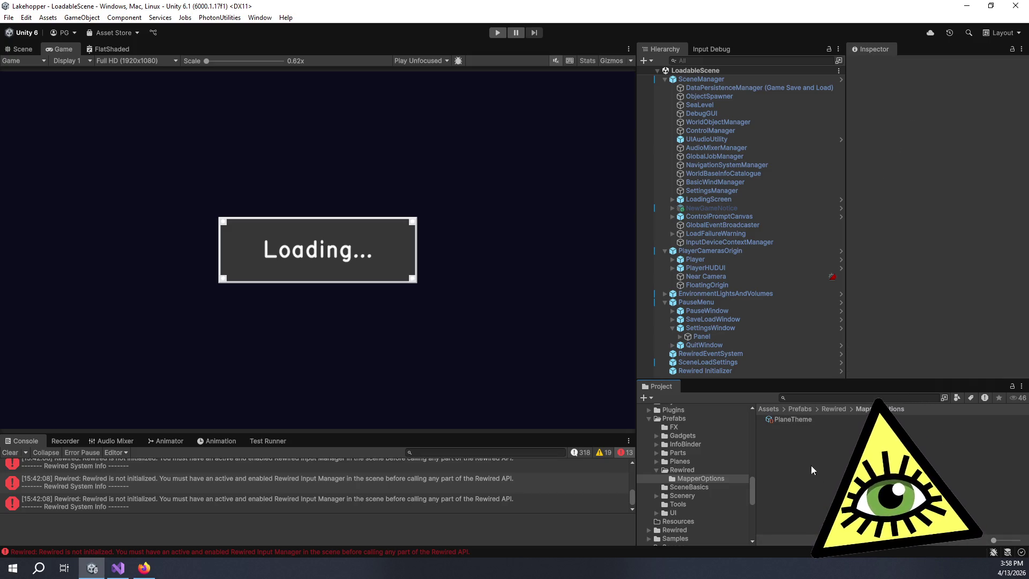
Select PlaneTheme and review its Button Settings, Invert Toggle (icon-invert) and Calibration styling
click(804, 417)
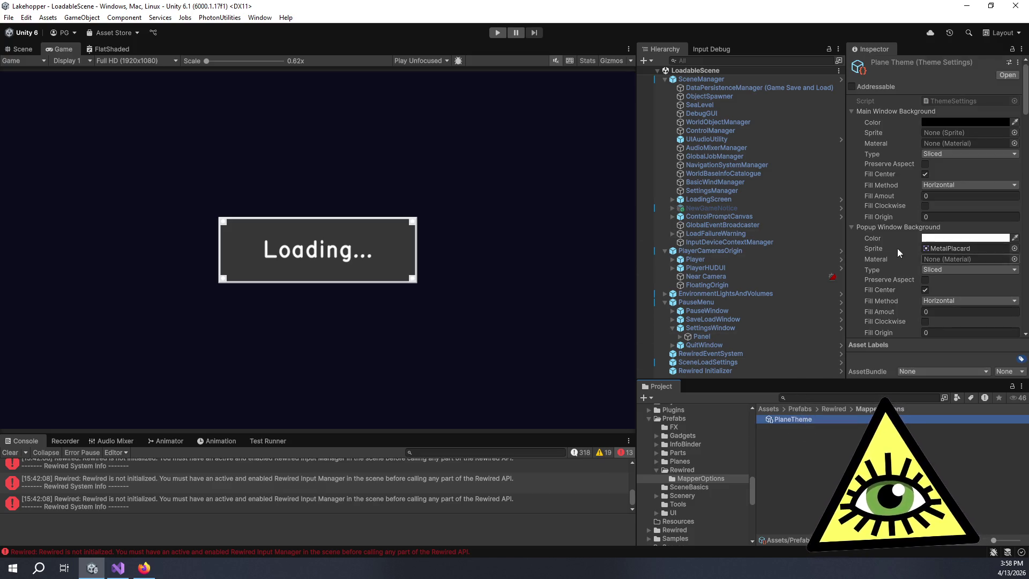
scroll(899, 236, down, 3)
scroll(901, 247, down, 3)
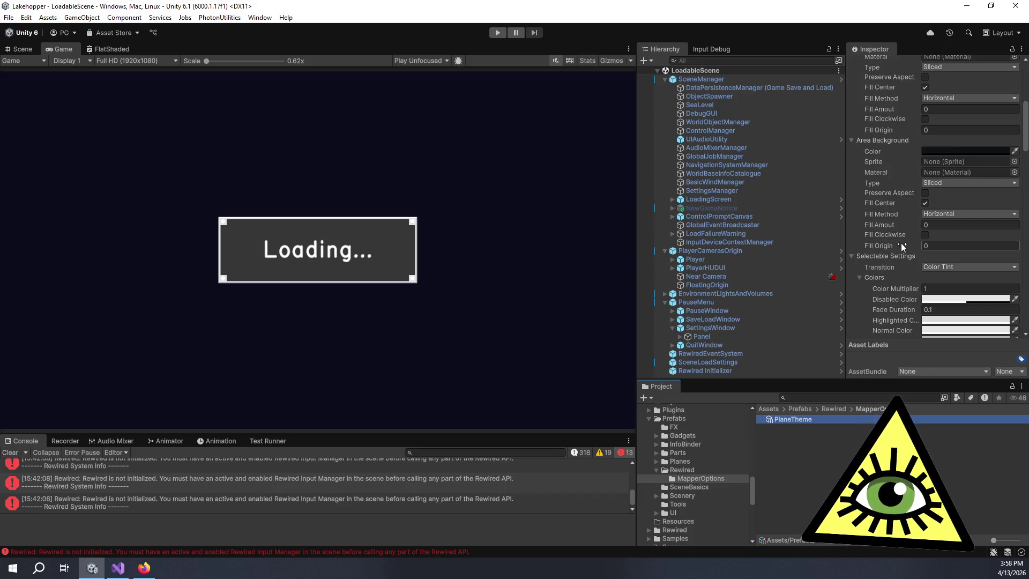
scroll(901, 249, down, 3)
scroll(901, 249, down, 2)
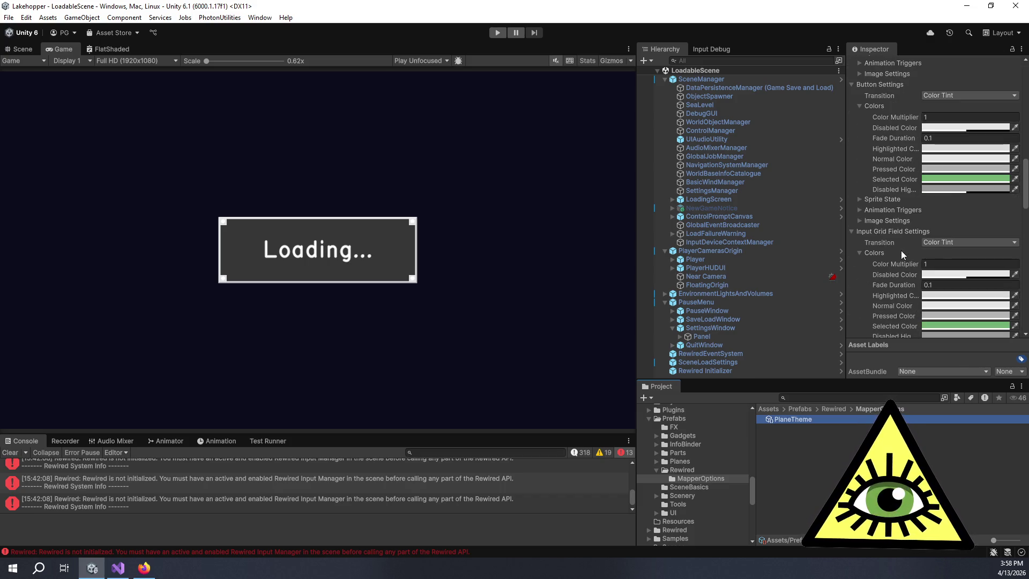
scroll(902, 249, down, 2)
scroll(901, 256, down, 2)
scroll(902, 259, down, 5)
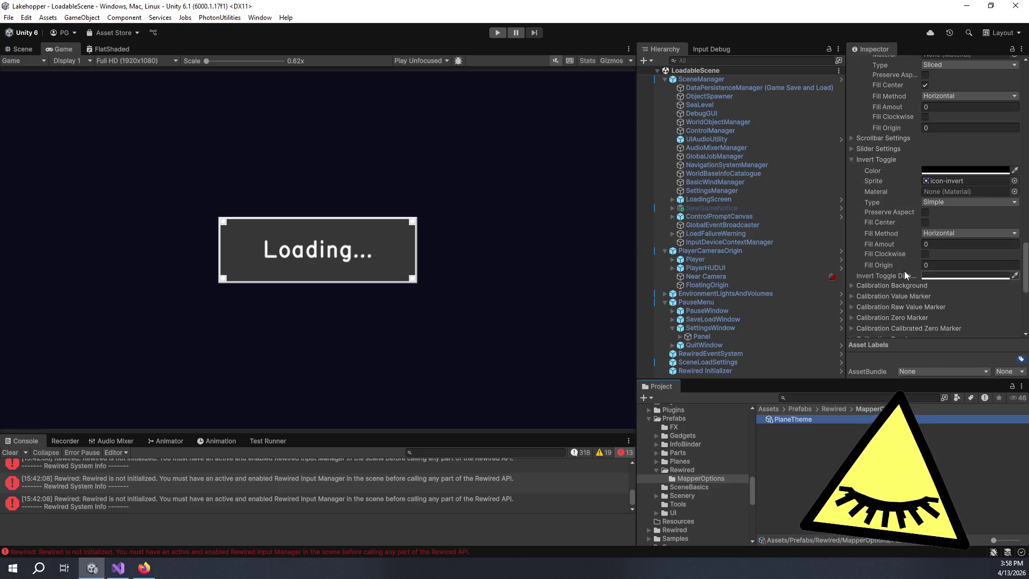
click(864, 397)
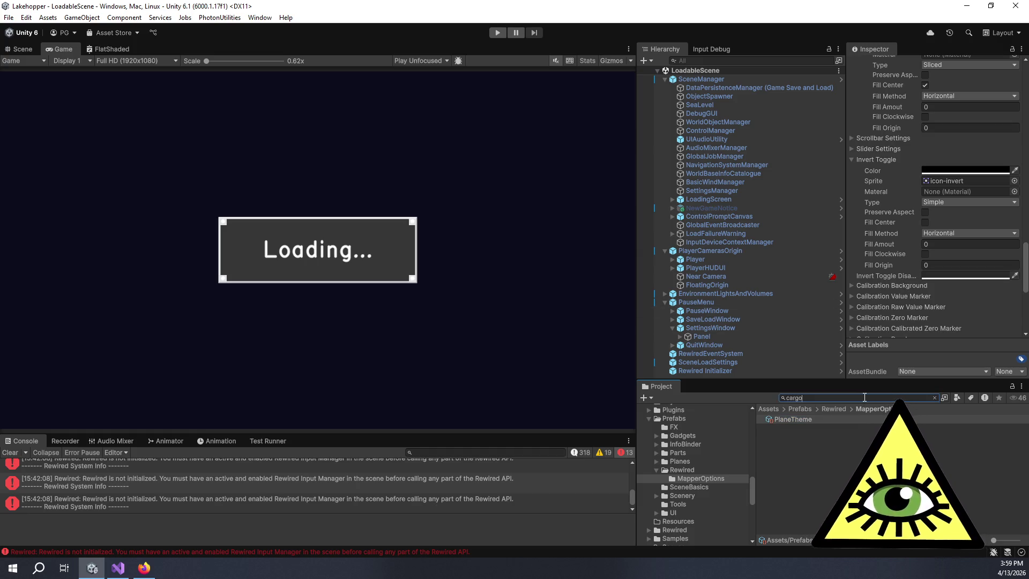
Search the project for 'crate' and inspect the GoodsCrate Part and GoodsCrate SAM prefabs
text(cargoc)
key(ctrl+a)
text(crate)
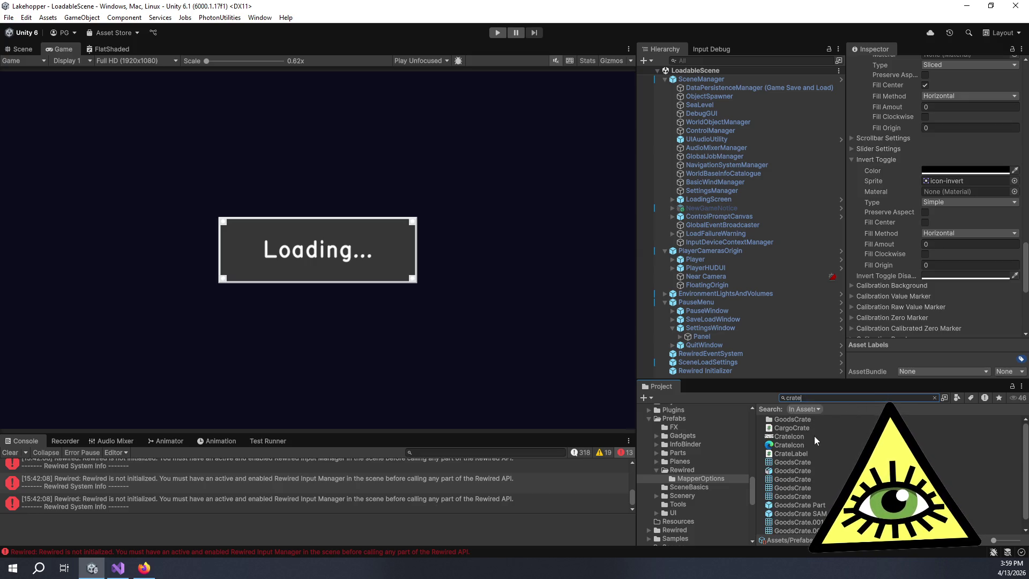
click(800, 504)
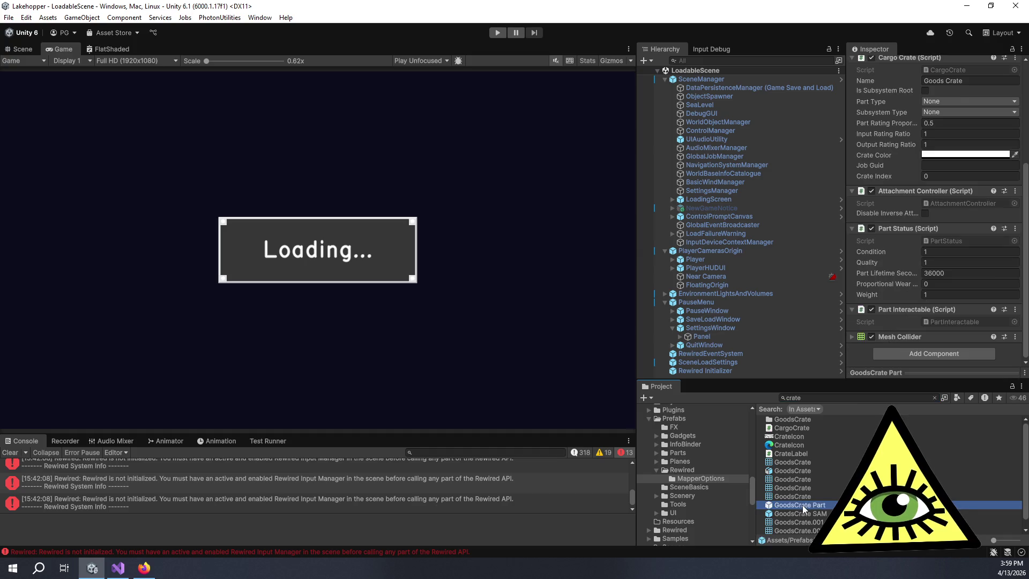
scroll(891, 255, up, 3)
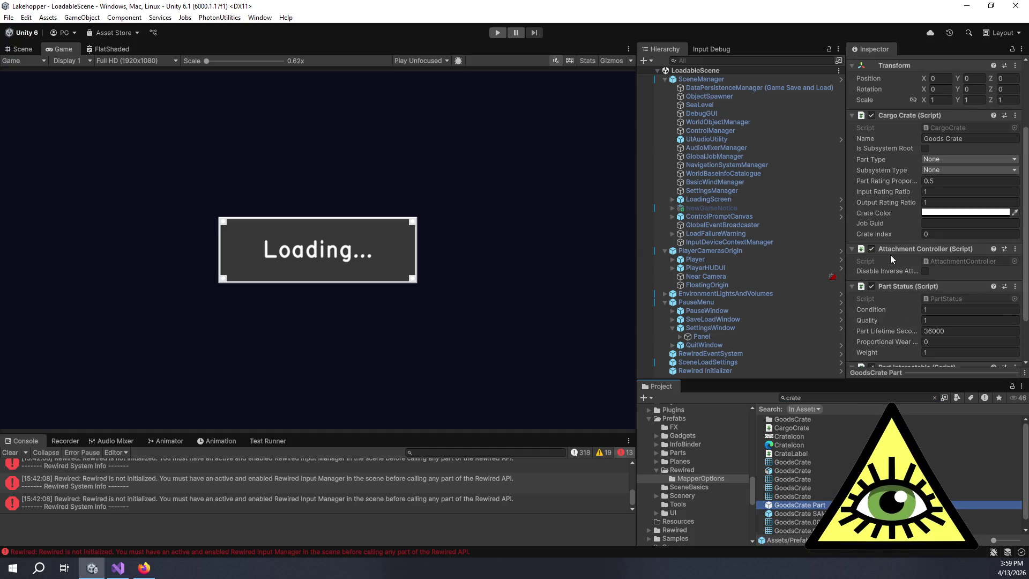
scroll(889, 255, down, 3)
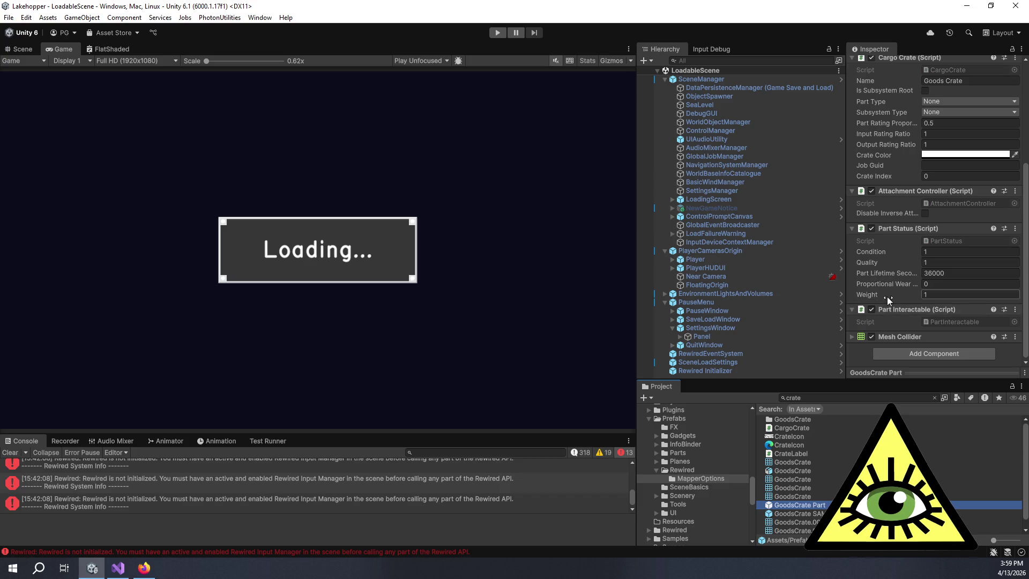
click(810, 512)
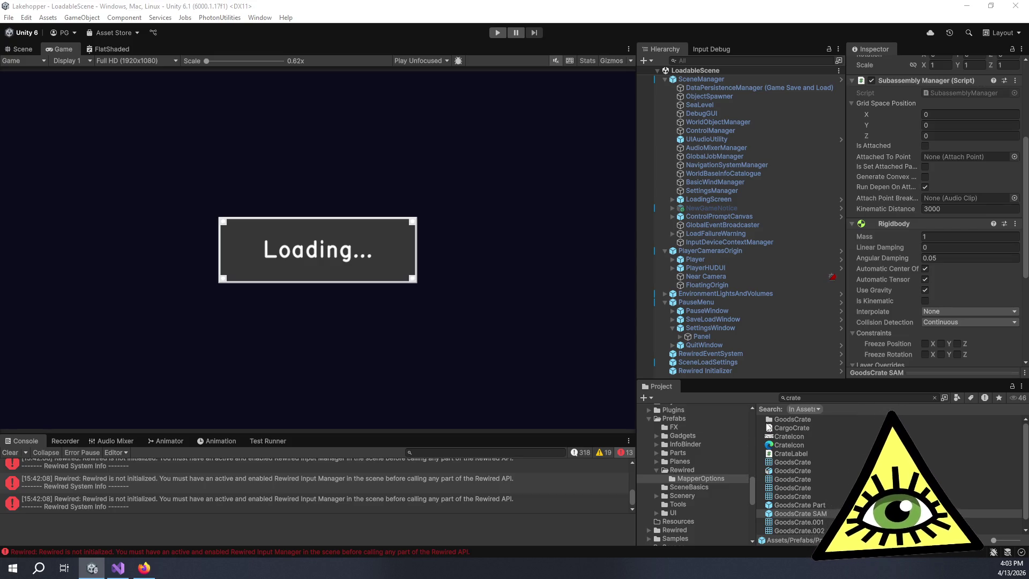
Review GoodsCrate SAM's Subassembly Manager and Rigidbody (Mass 1, Continuous collision), then start a new search
click(816, 397)
Search the project for 'watersurface', then clear it to return to the Prefabs/Parts/Goods folder
text(watersufrace)
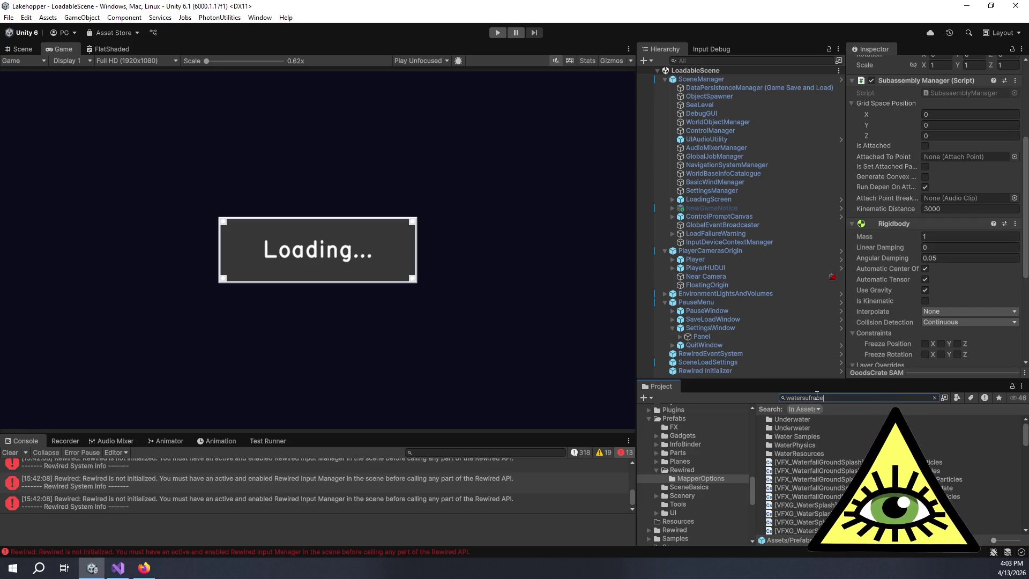
key(BackSpace)
key(BackSpace)
key(BackSpace)
text(rf)
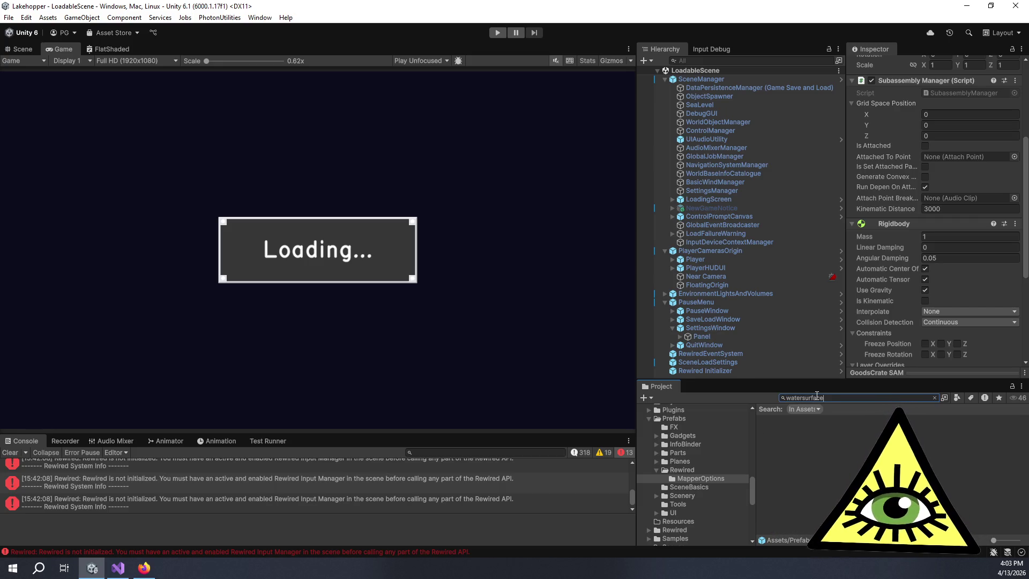
text(ace)
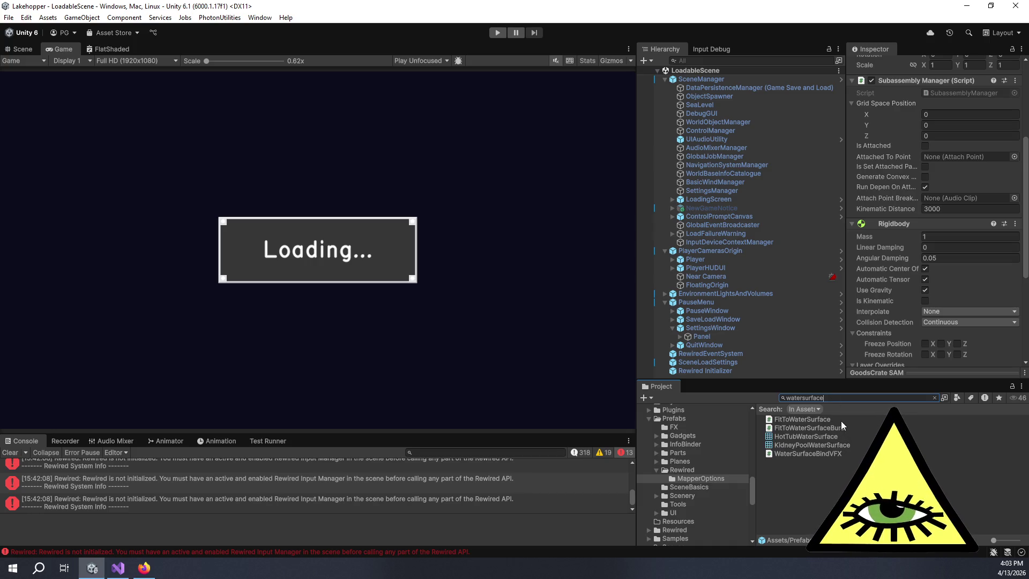
key(Escape)
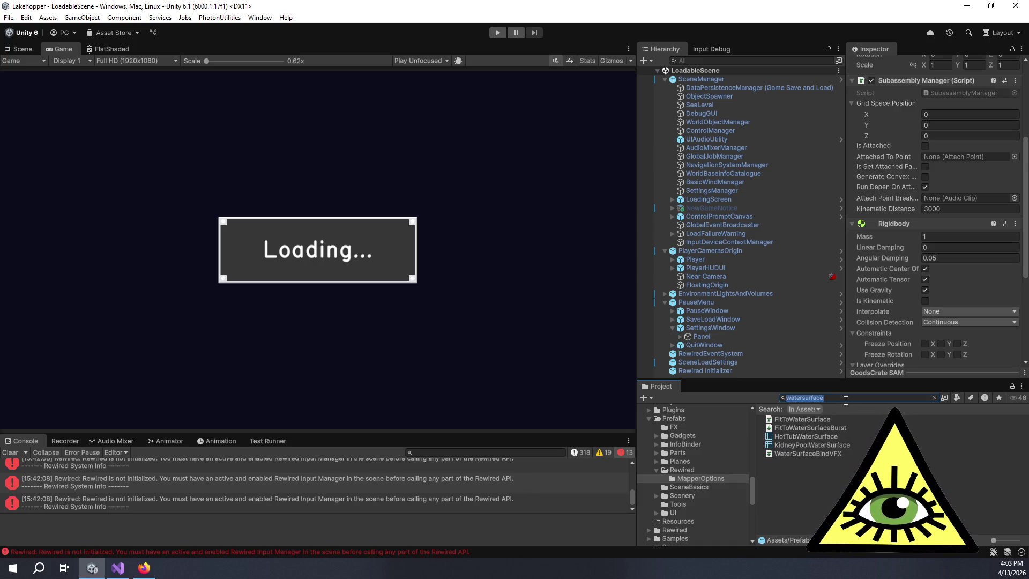
scroll(727, 469, down, 2)
Widen the folder tree and expand Packages down to the High Definition Render Pipeline package
drag(755, 379, 764, 298)
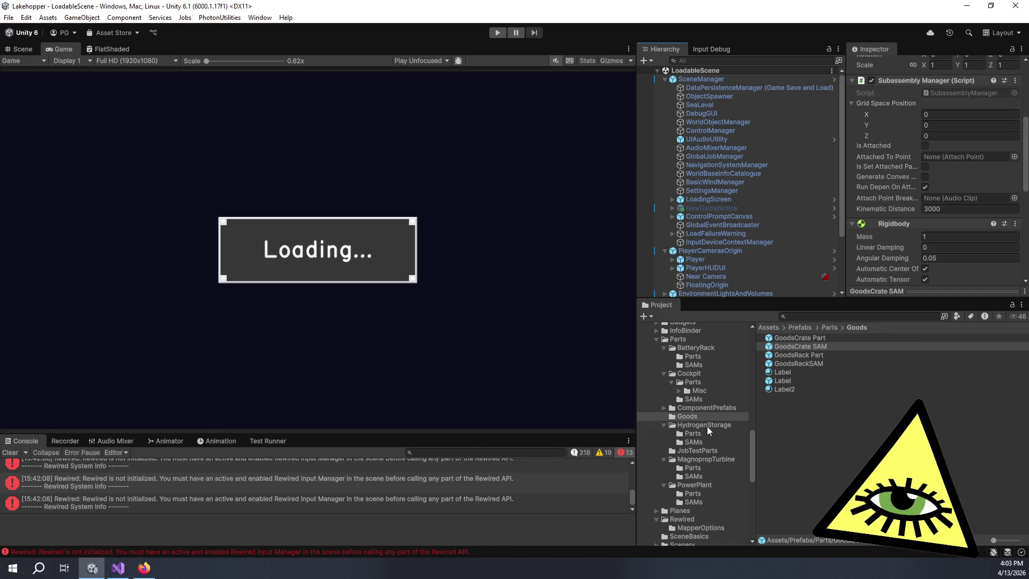
scroll(708, 433, down, 5)
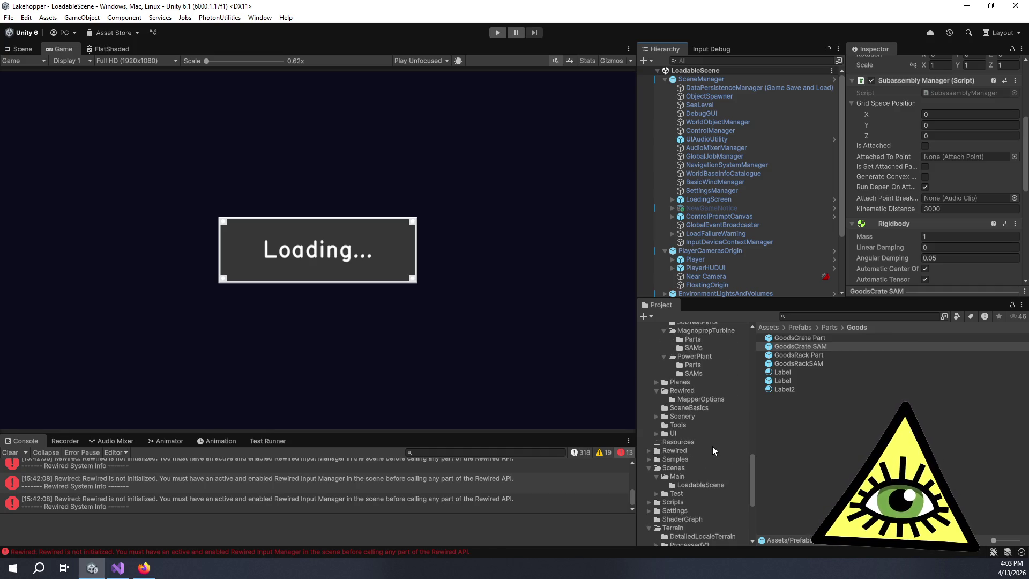
scroll(712, 448, down, 1)
scroll(712, 446, down, 5)
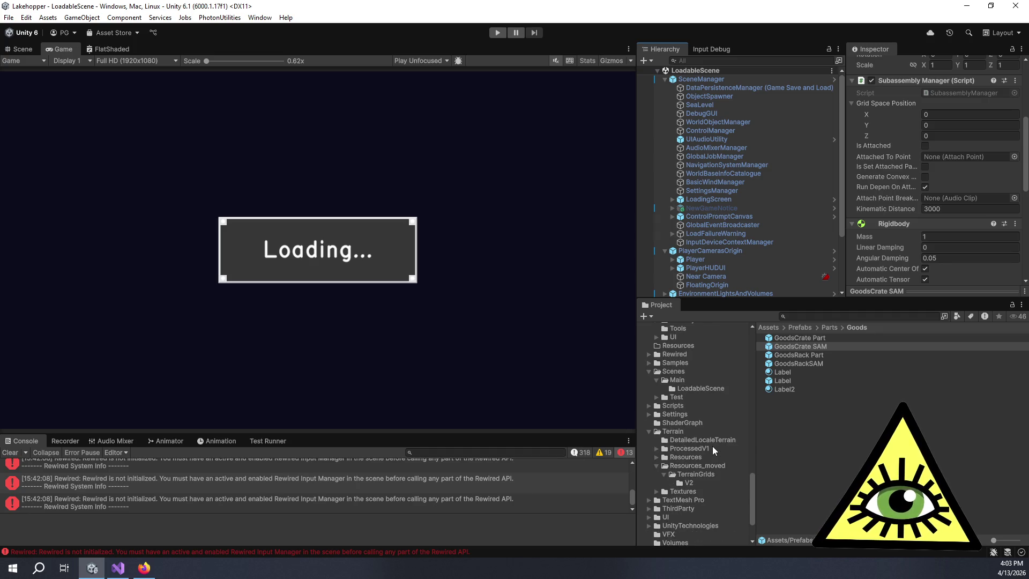
right_click(642, 539)
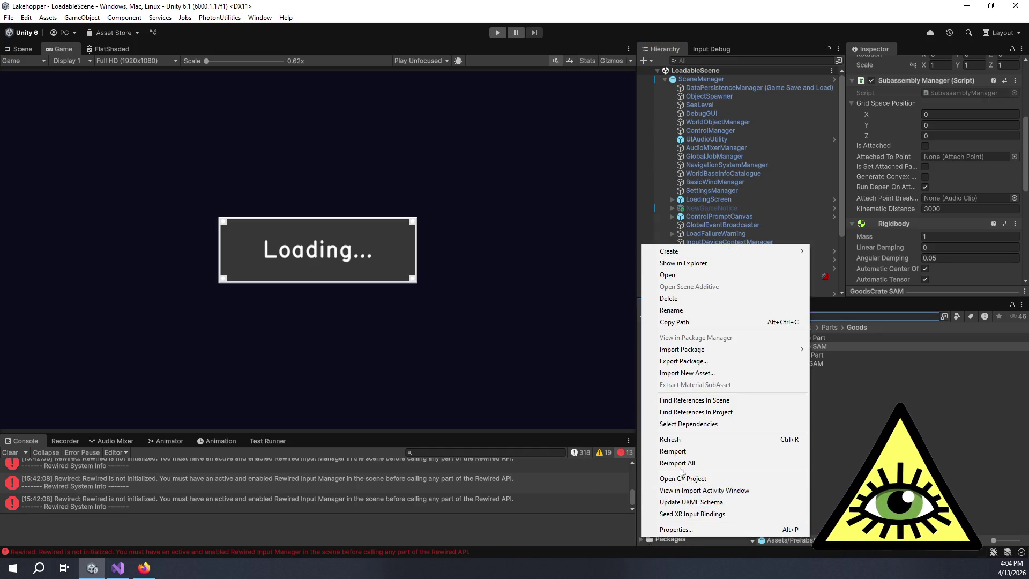
click(642, 538)
scroll(659, 468, down, 8)
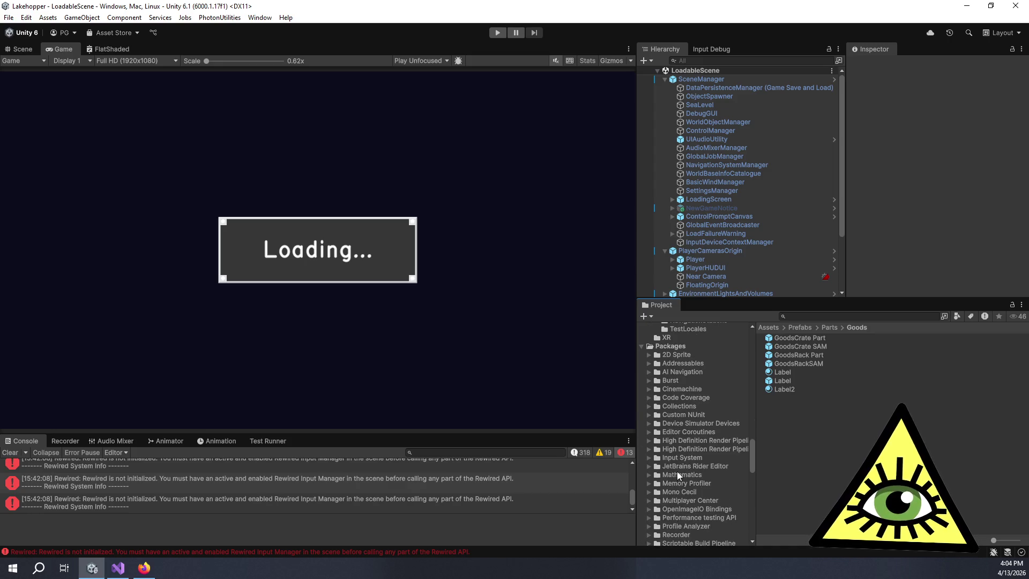
drag(760, 452, 816, 452)
click(649, 440)
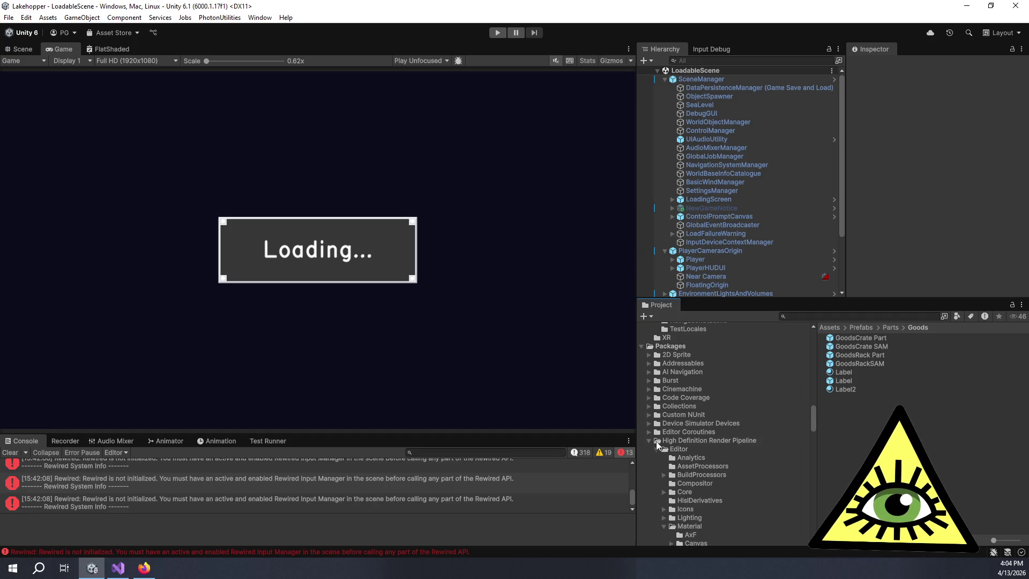
scroll(663, 461, down, 6)
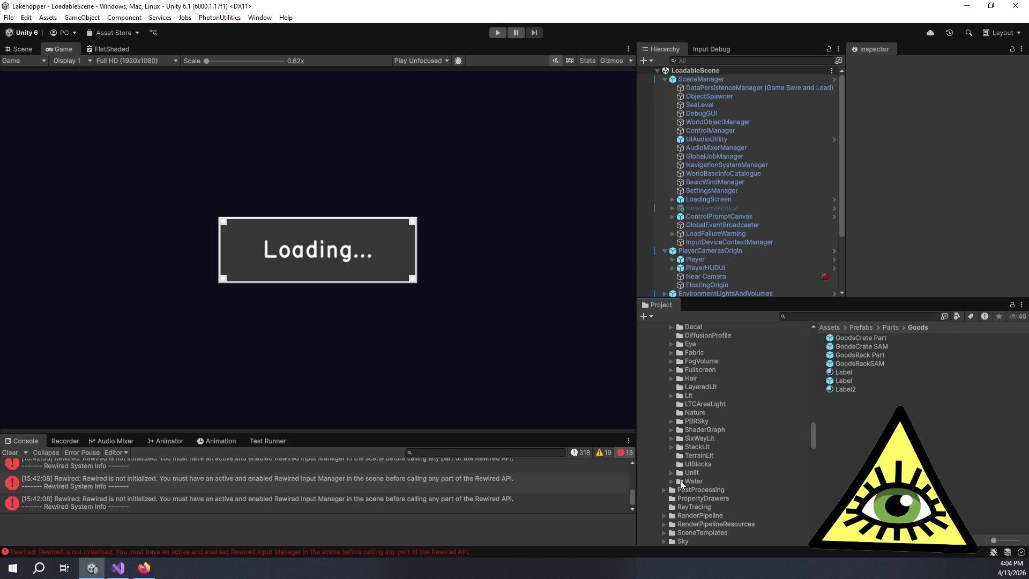
Browse the HDRP Water, PostProcessing and Water ShaderGraph folders
click(678, 481)
click(663, 489)
scroll(667, 485, down, 2)
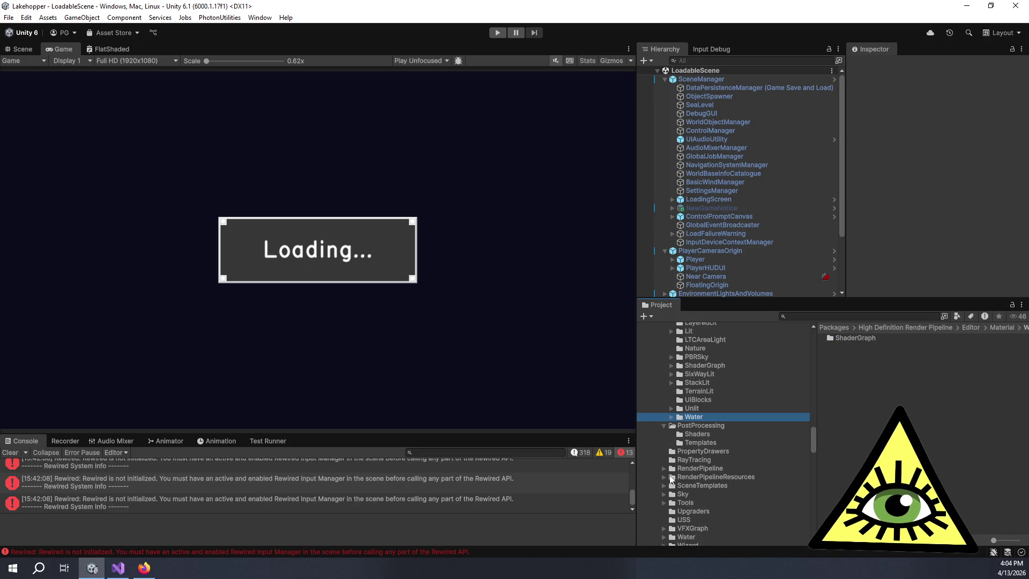
click(671, 418)
click(702, 424)
click(695, 416)
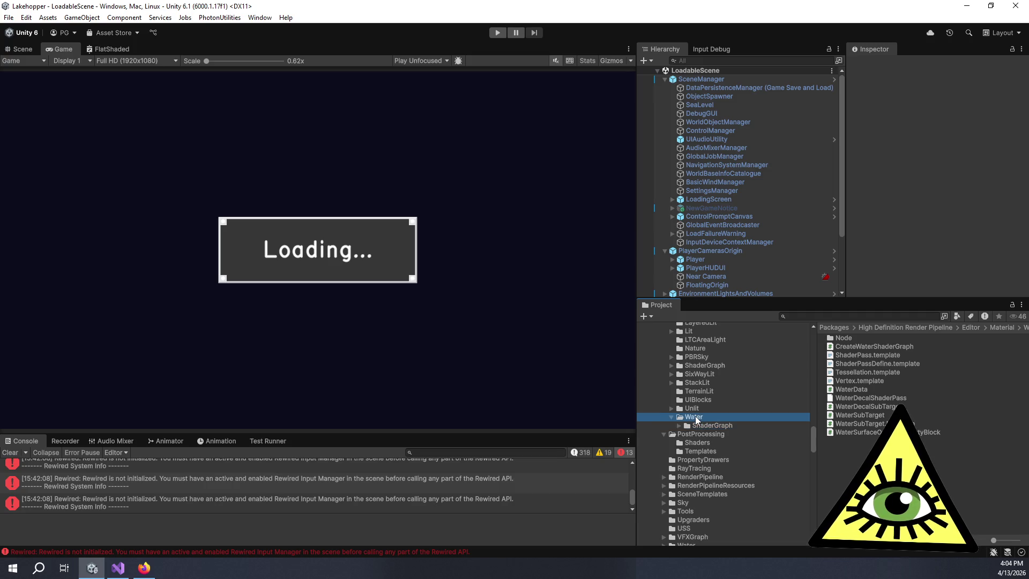
click(706, 424)
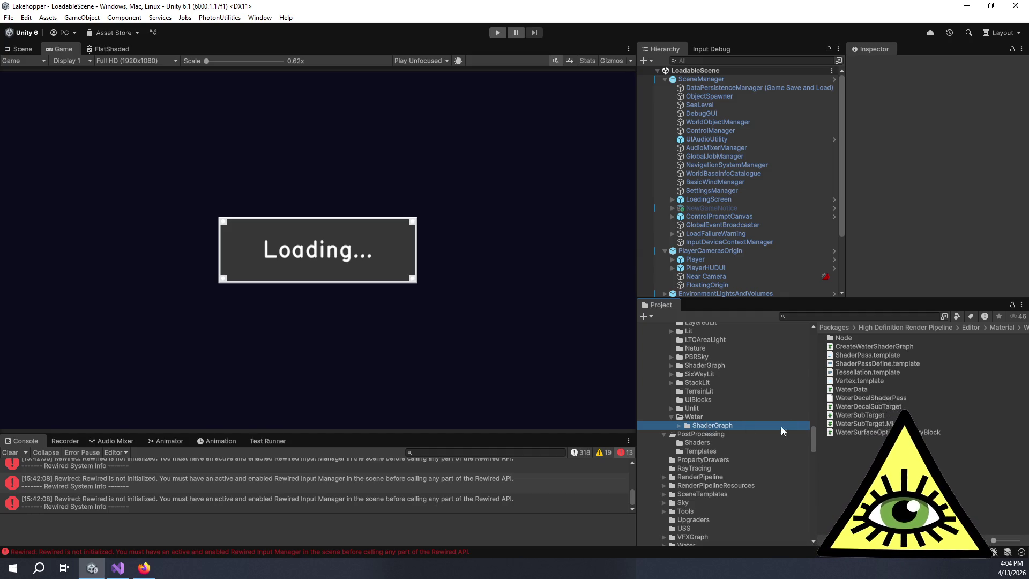
scroll(742, 483, down, 1)
click(688, 513)
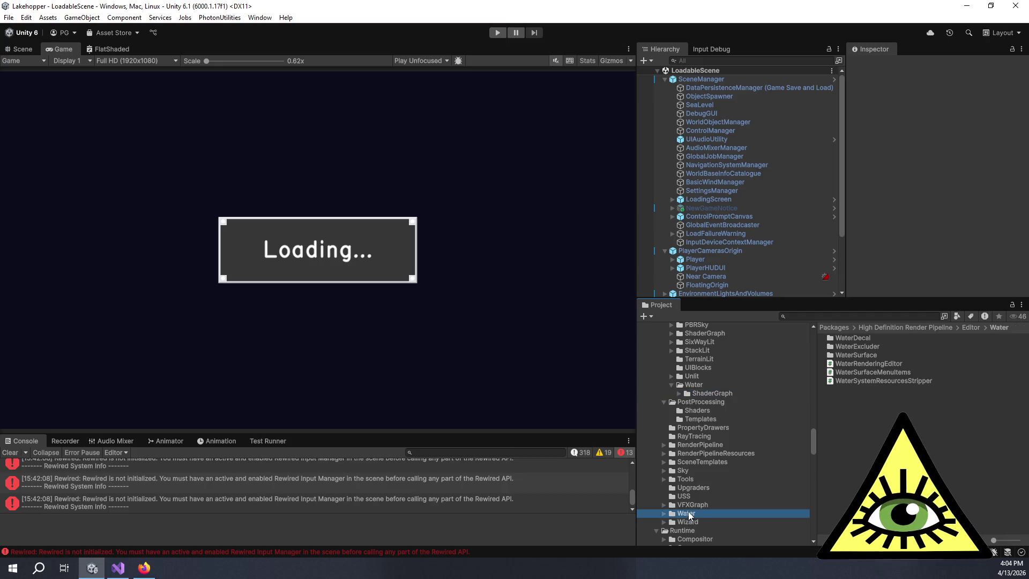
Open the WaterSurface folder, inspect the WaterSubTarget script, and browse its VFX subfolder
double_click(850, 356)
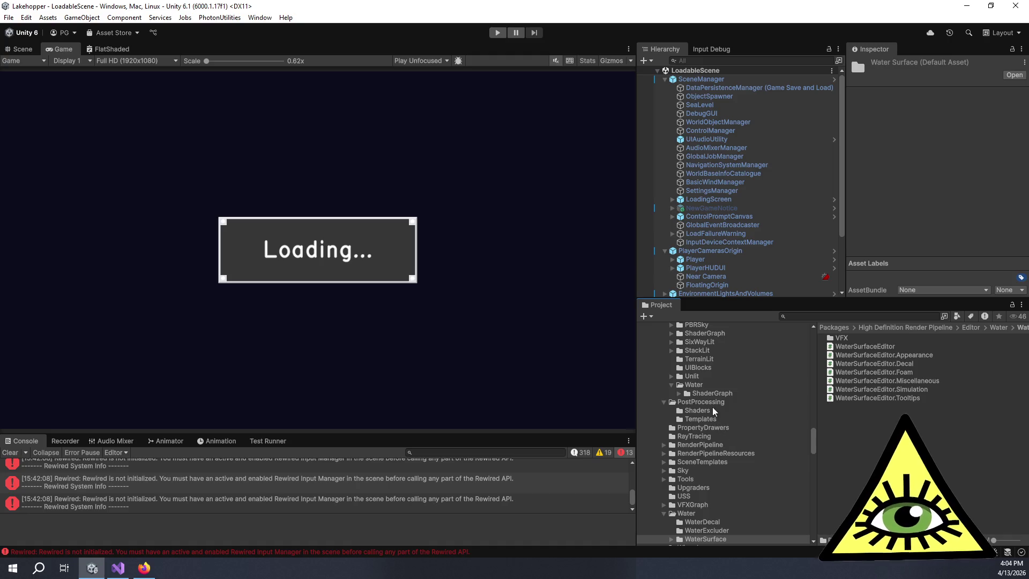
click(717, 394)
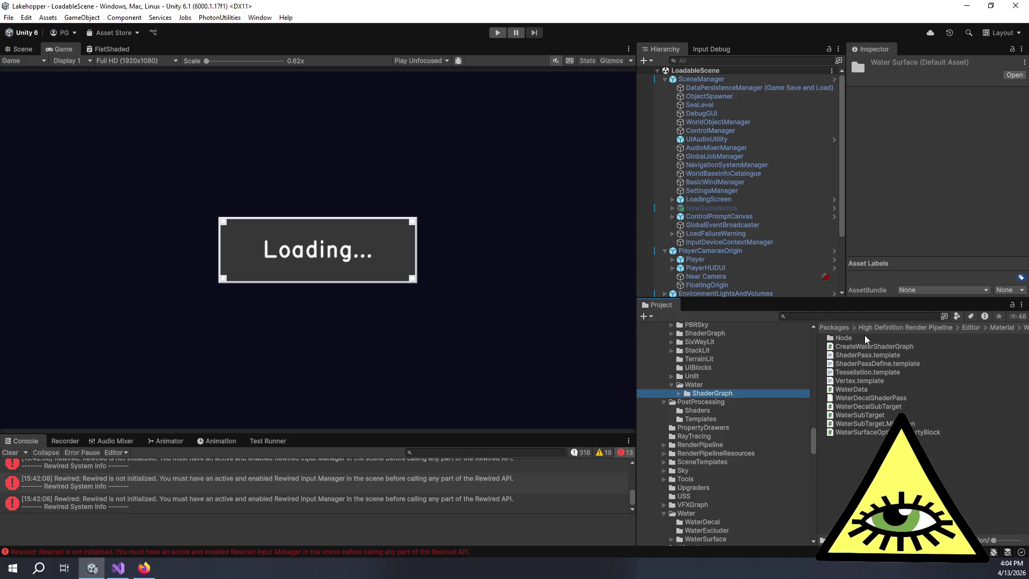
click(884, 415)
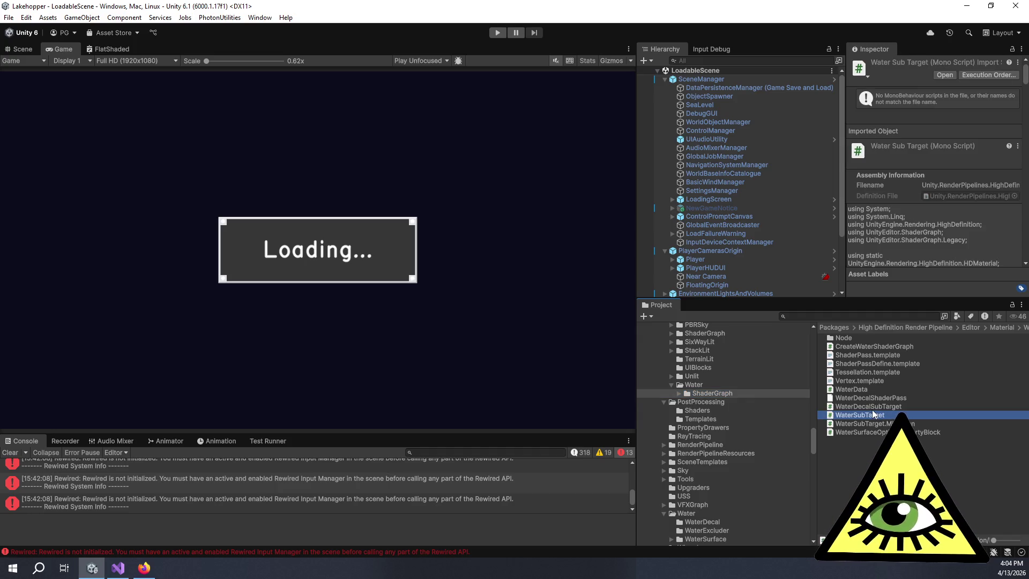
scroll(726, 500, down, 3)
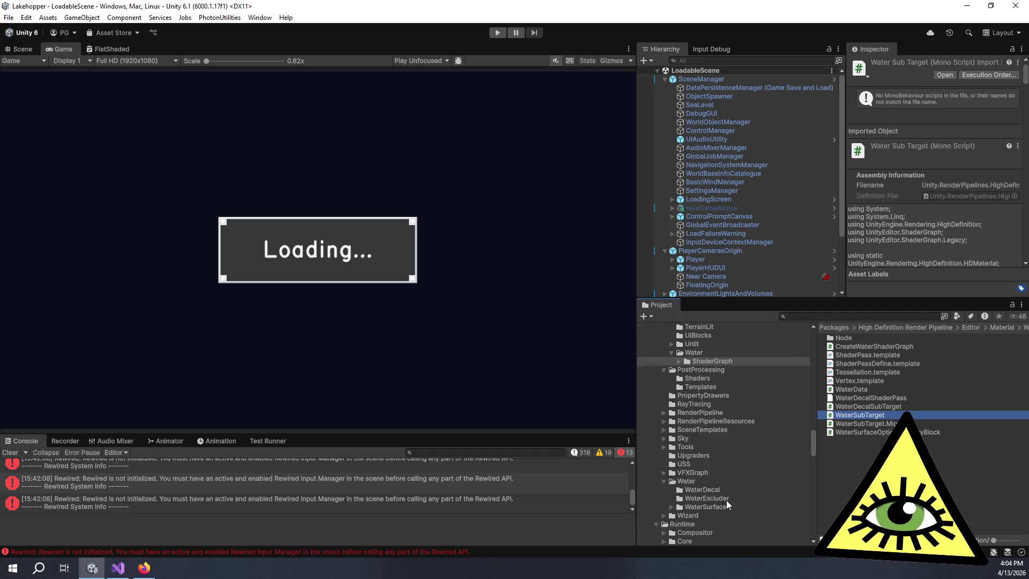
scroll(725, 499, down, 3)
click(690, 475)
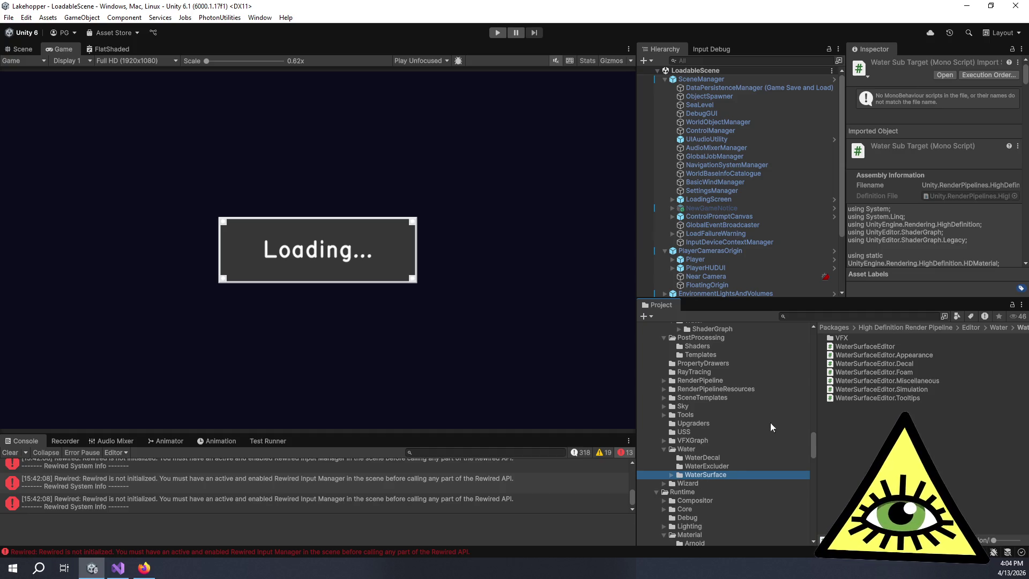
double_click(841, 338)
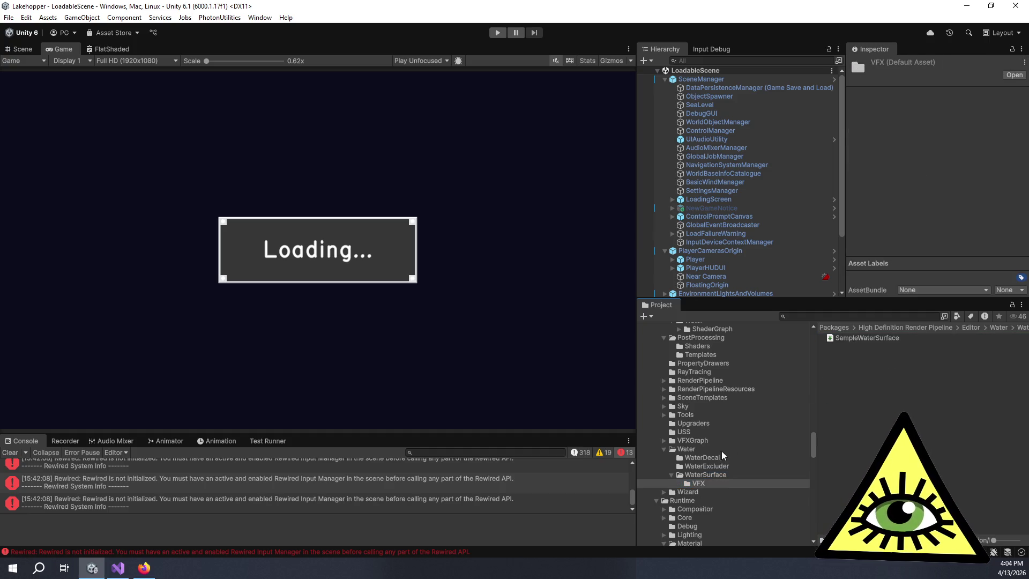
scroll(699, 468, down, 5)
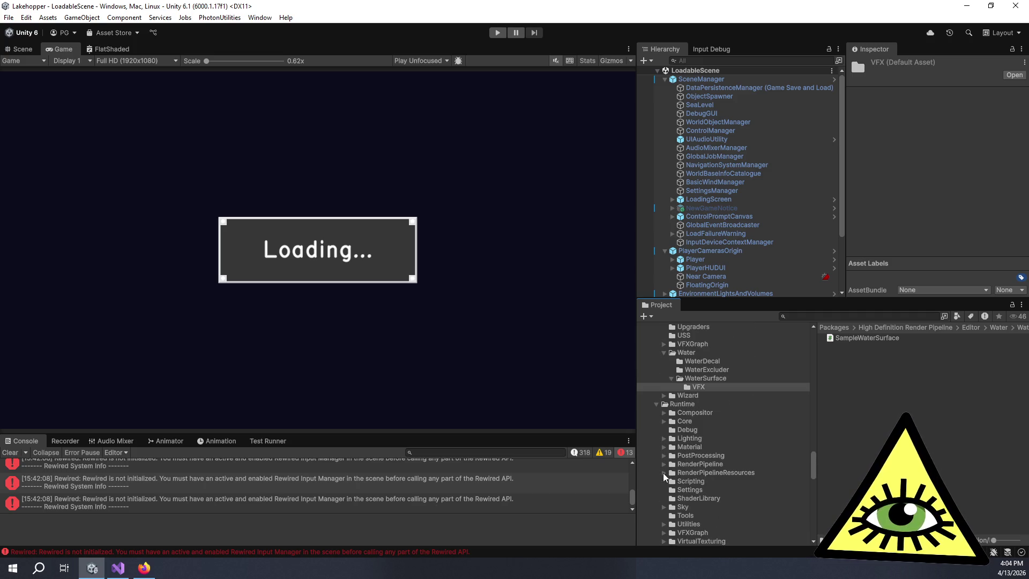
List the Runtime/Water WaterSurface files and inspect the WaterSurface.Simulation script
click(665, 473)
scroll(696, 472, down, 3)
click(686, 485)
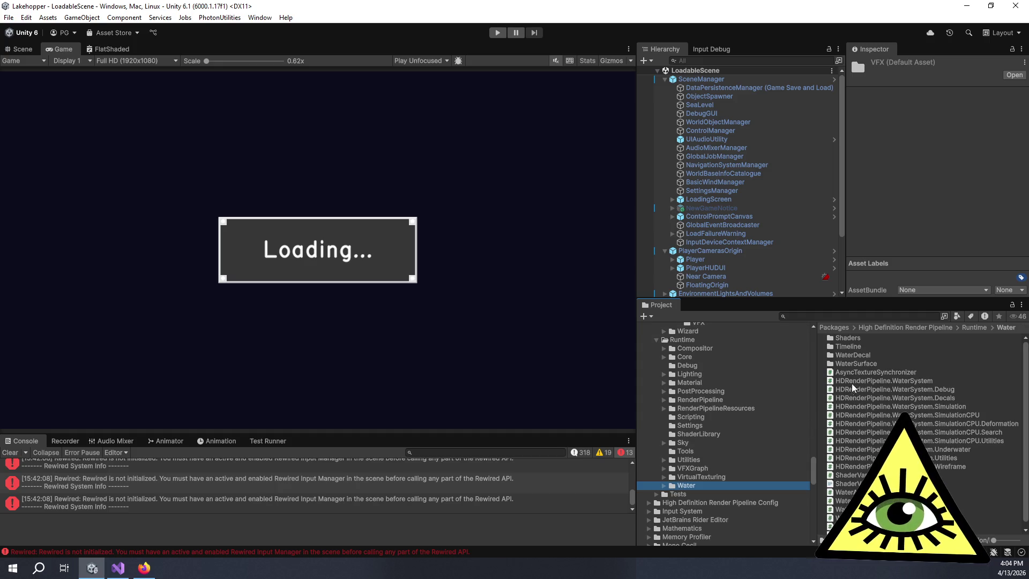
double_click(868, 339)
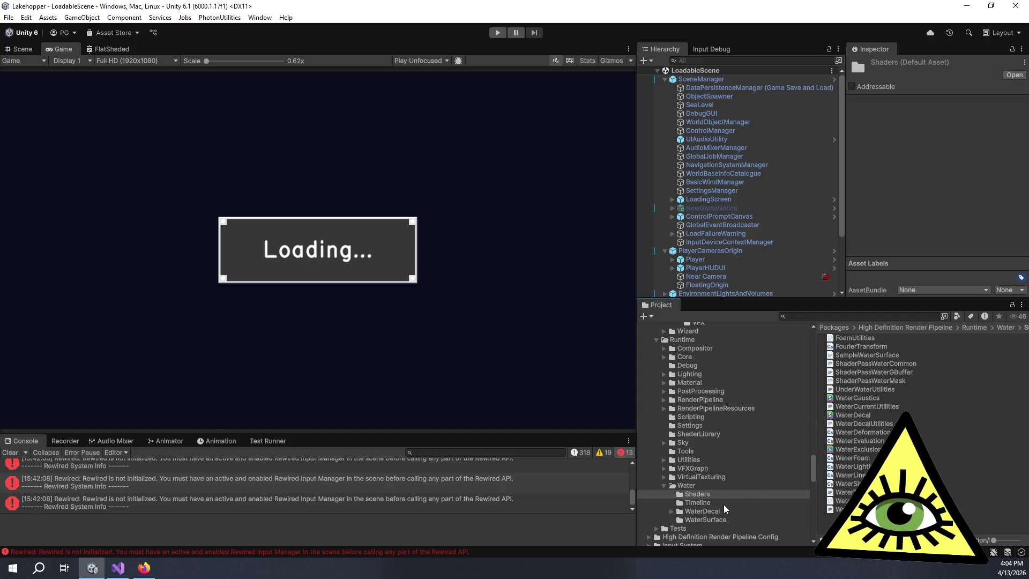
click(684, 520)
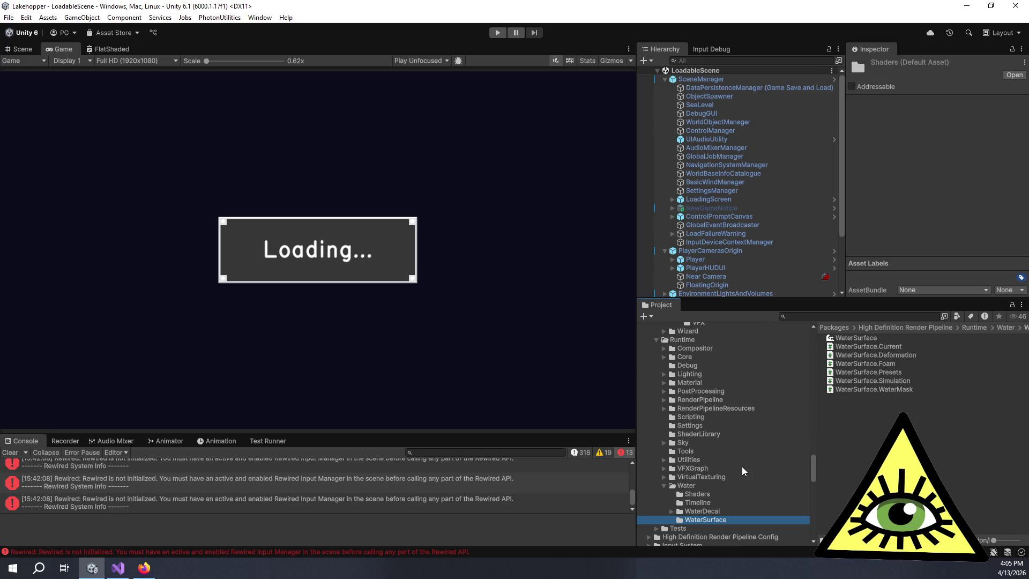
click(863, 380)
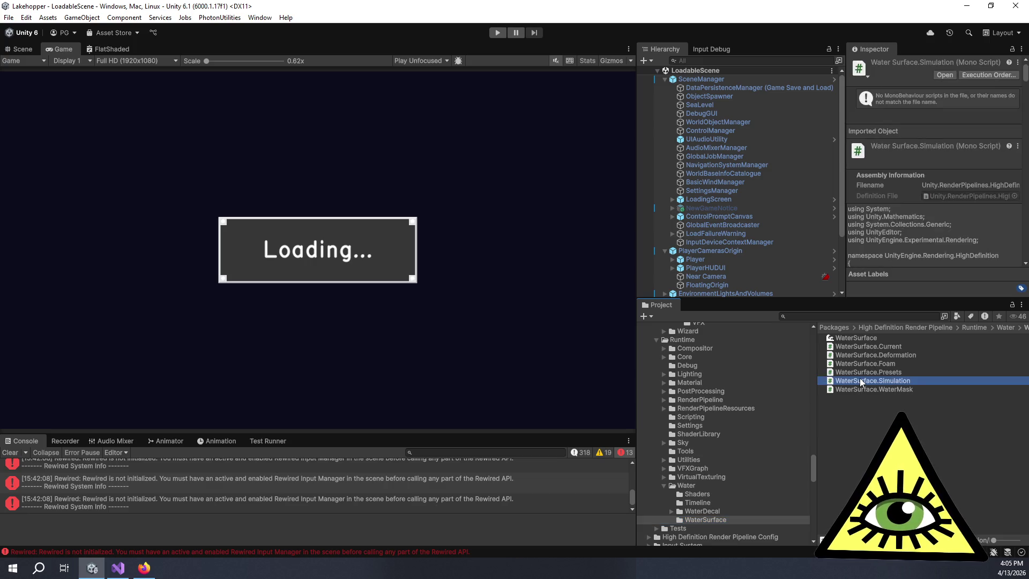
click(849, 410)
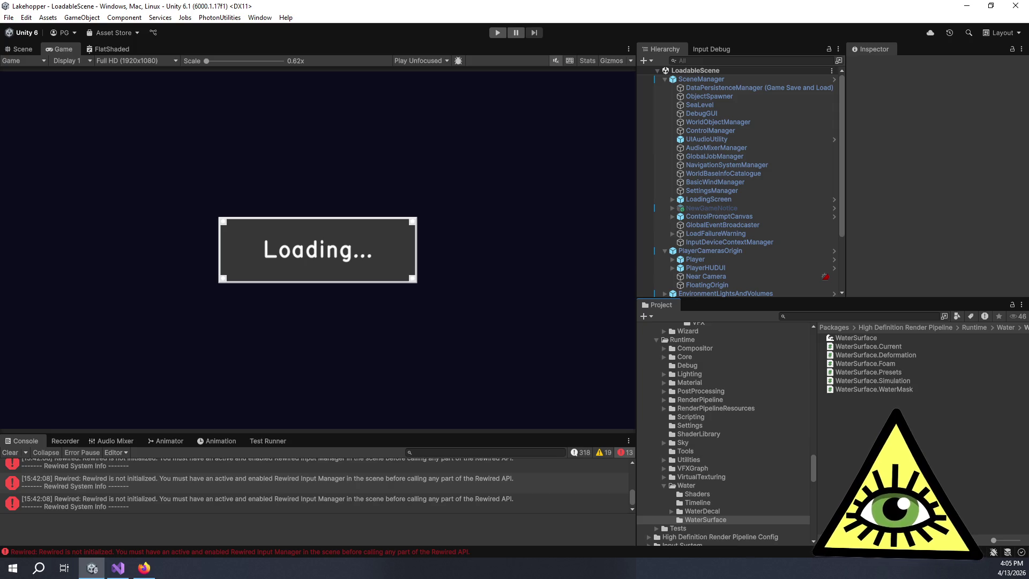
click(664, 485)
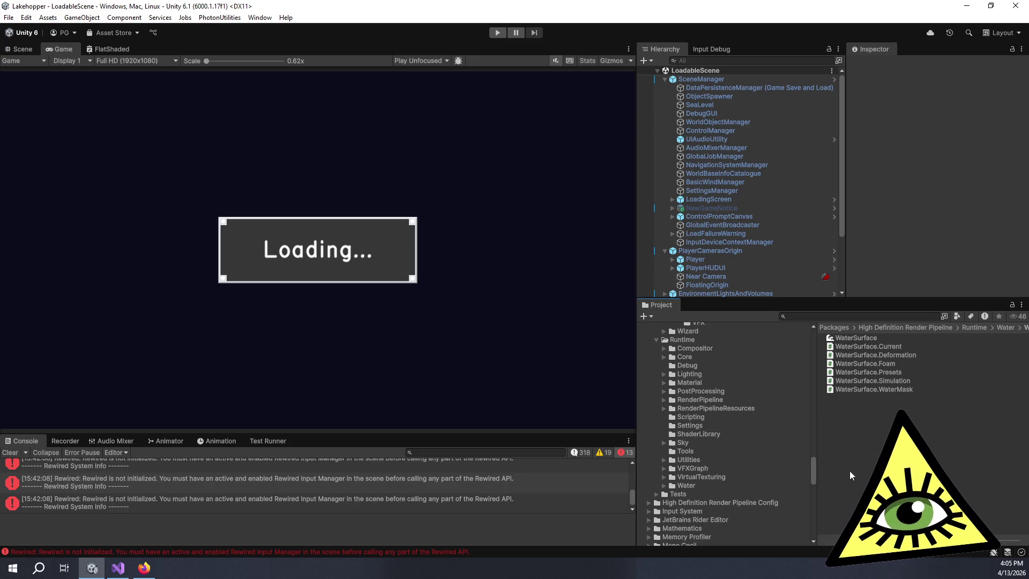
scroll(738, 395, up, 2)
scroll(738, 391, up, 10)
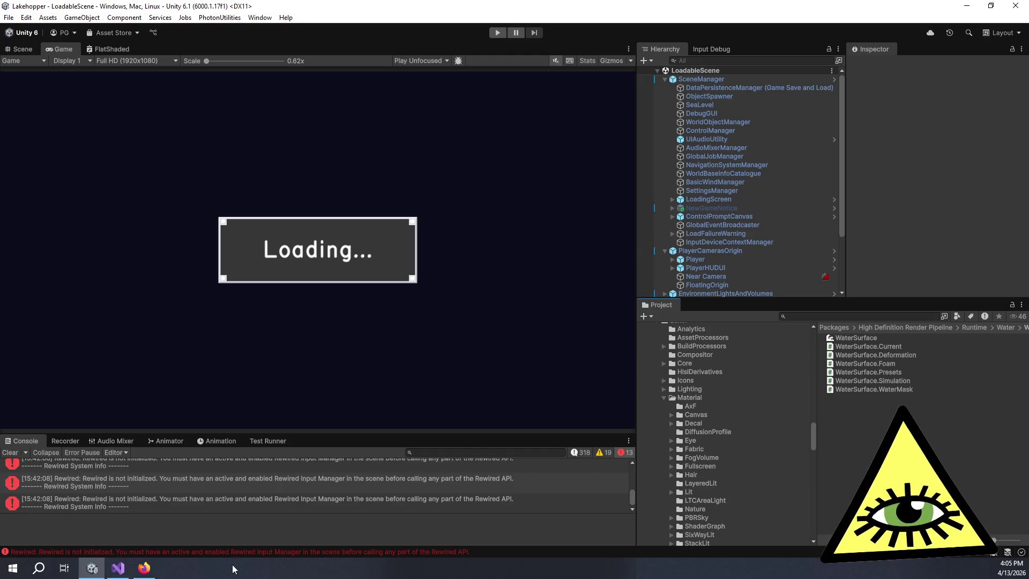
Check the 'Better peripheral handling' card on the Trello board, then return to Unity
click(144, 569)
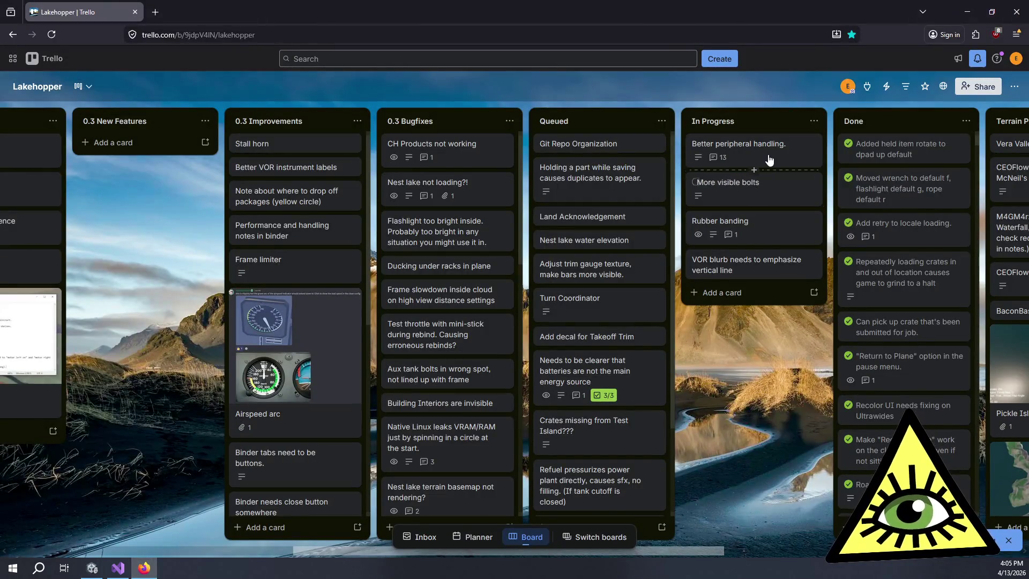
click(768, 157)
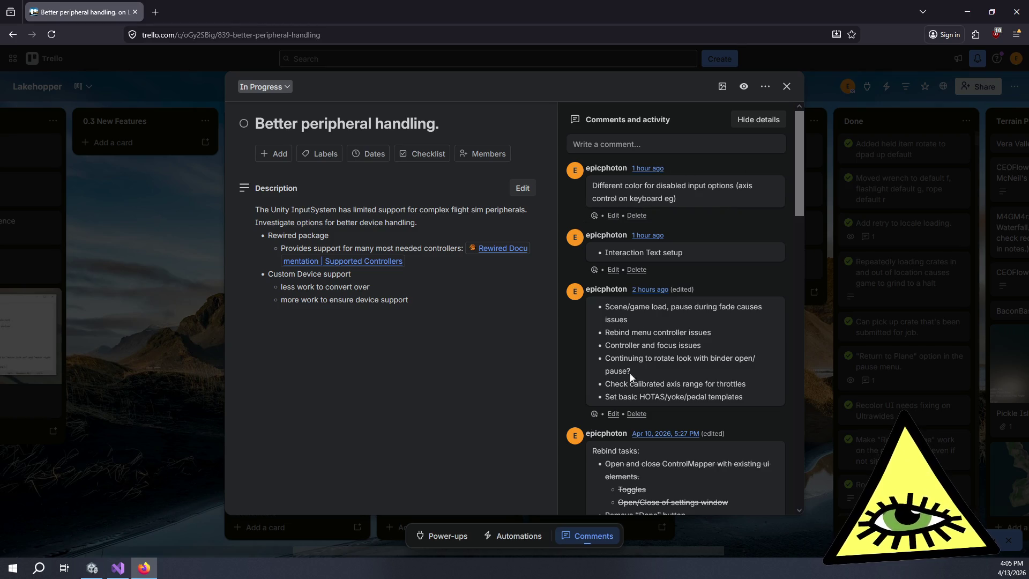
click(92, 568)
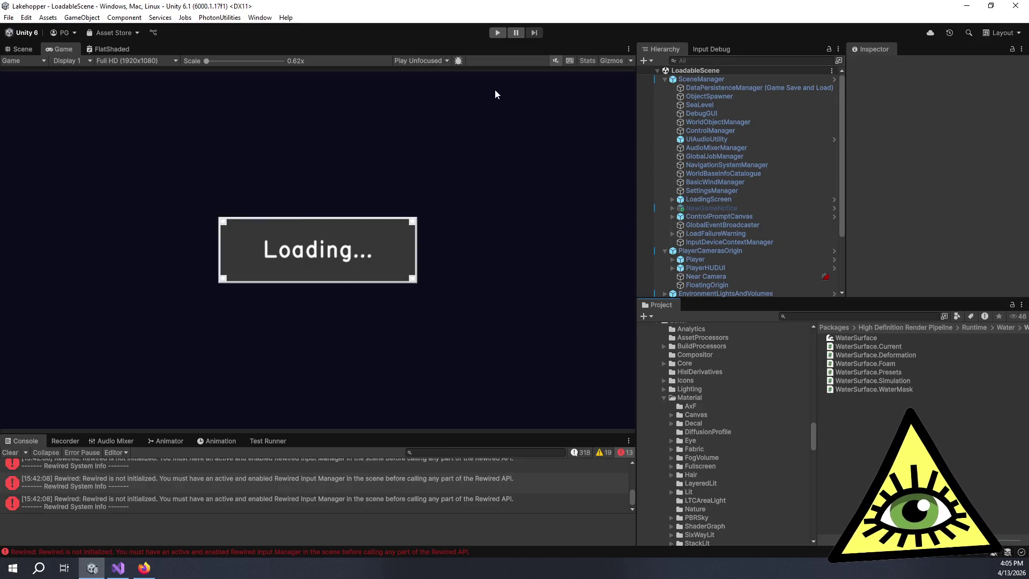
Enter Play mode, let the cockpit scene load, and open the Lakehopper 0.3.2 pause menu
click(497, 32)
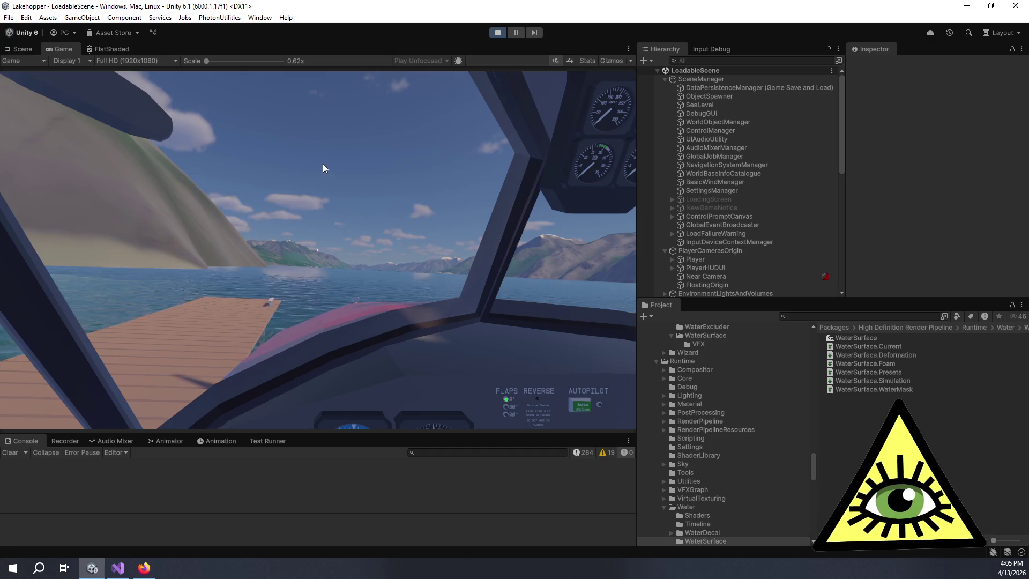
click(322, 163)
key(Escape)
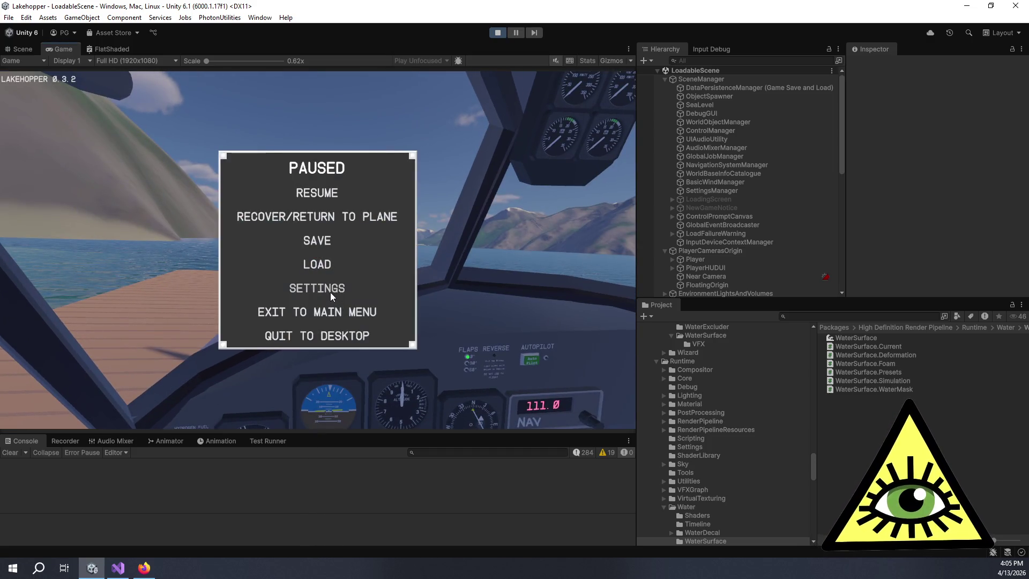
Compare Player Movement and Camera bindings under Settings > Gameplay > Controls, then choose Quit to Desktop
click(330, 292)
click(186, 117)
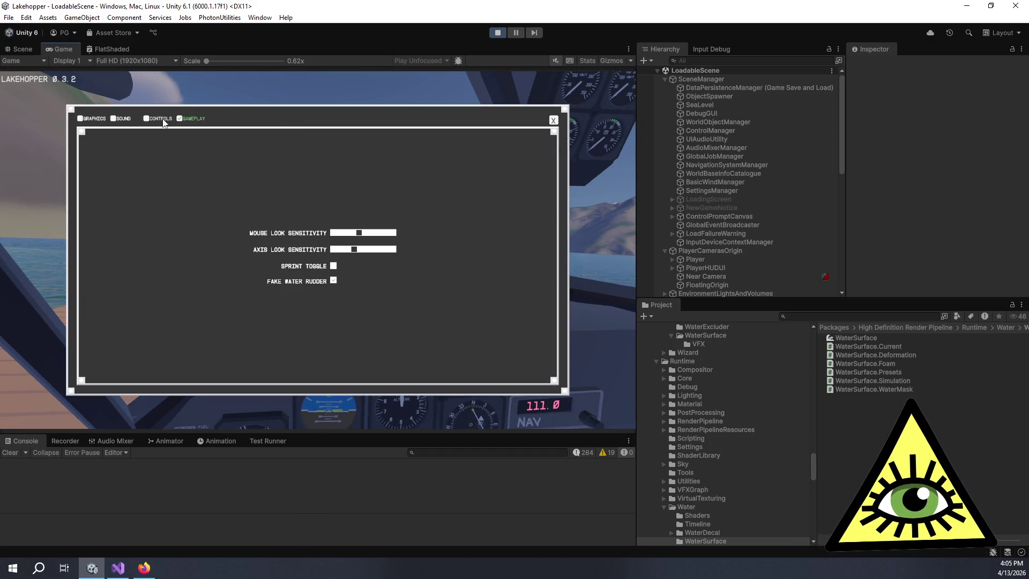
click(161, 119)
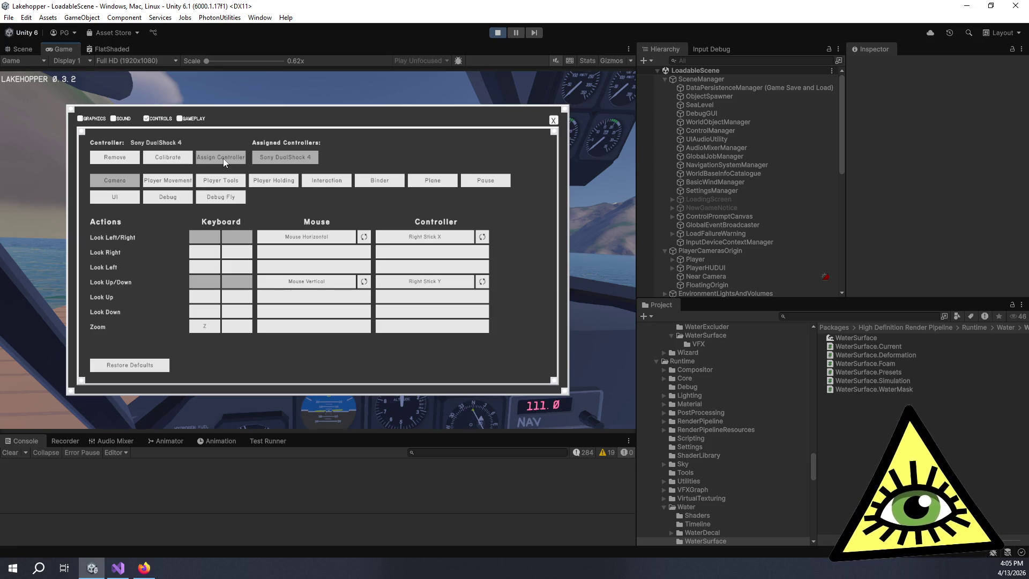
click(151, 180)
click(137, 184)
click(161, 184)
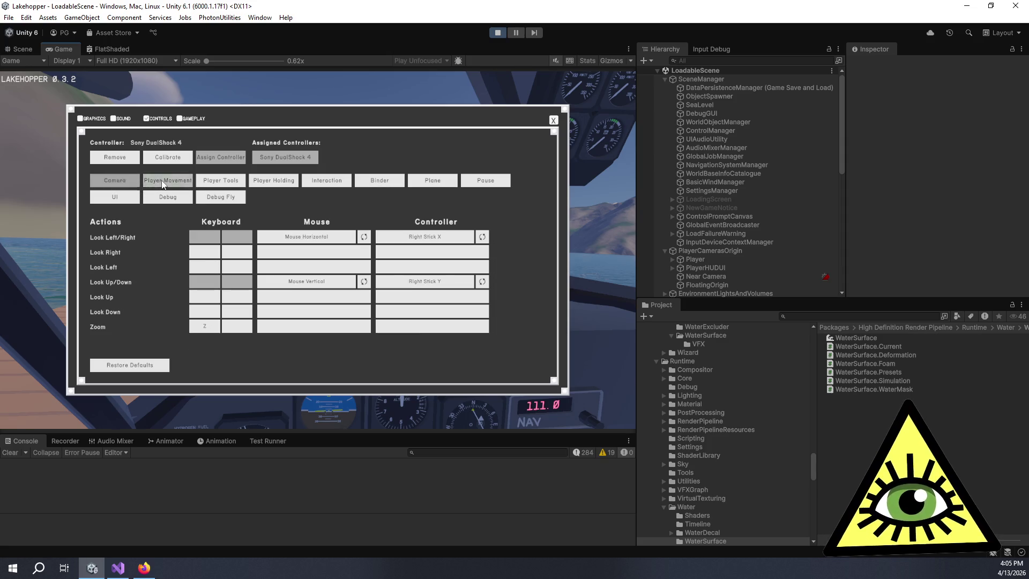
click(129, 187)
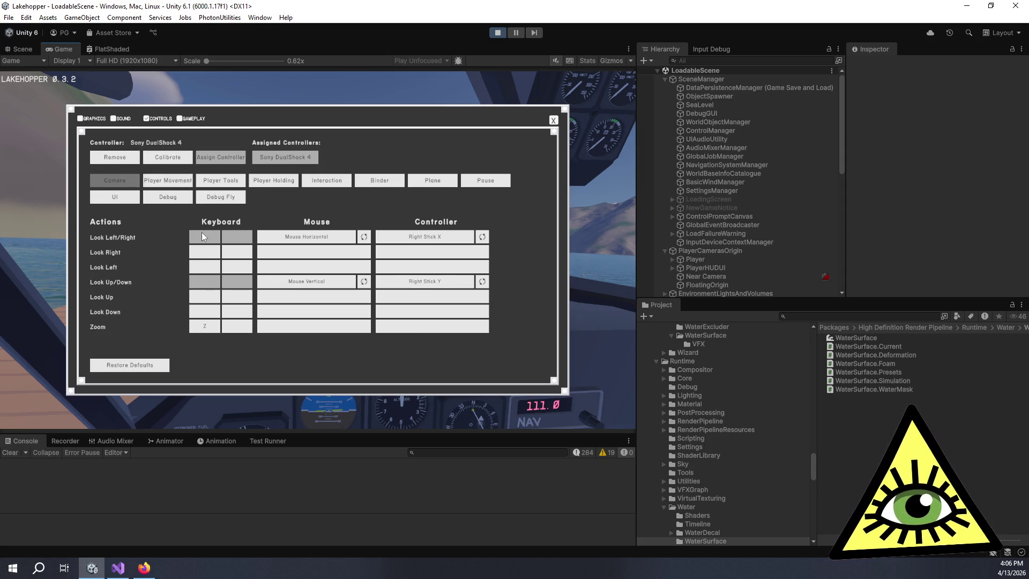
click(180, 183)
click(120, 181)
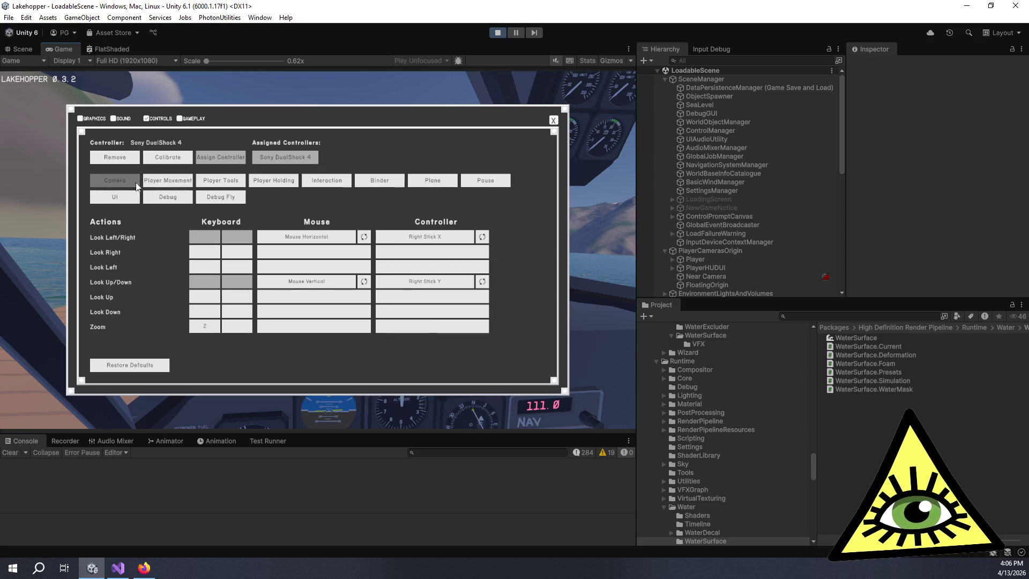
click(553, 121)
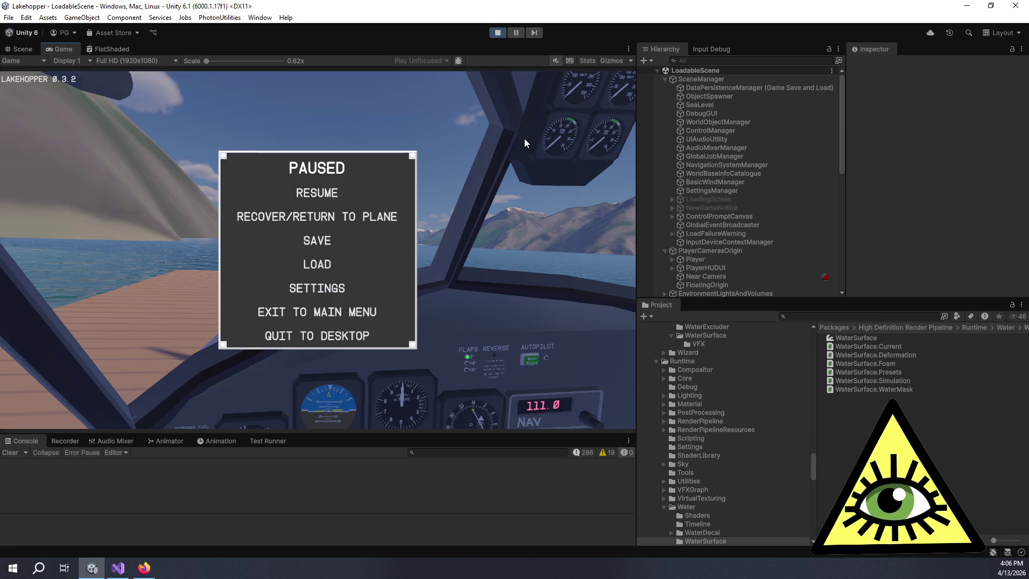
click(317, 332)
Collapse the Packages folder in the project tree and stop Play mode
scroll(720, 358, up, 15)
scroll(707, 380, down, 4)
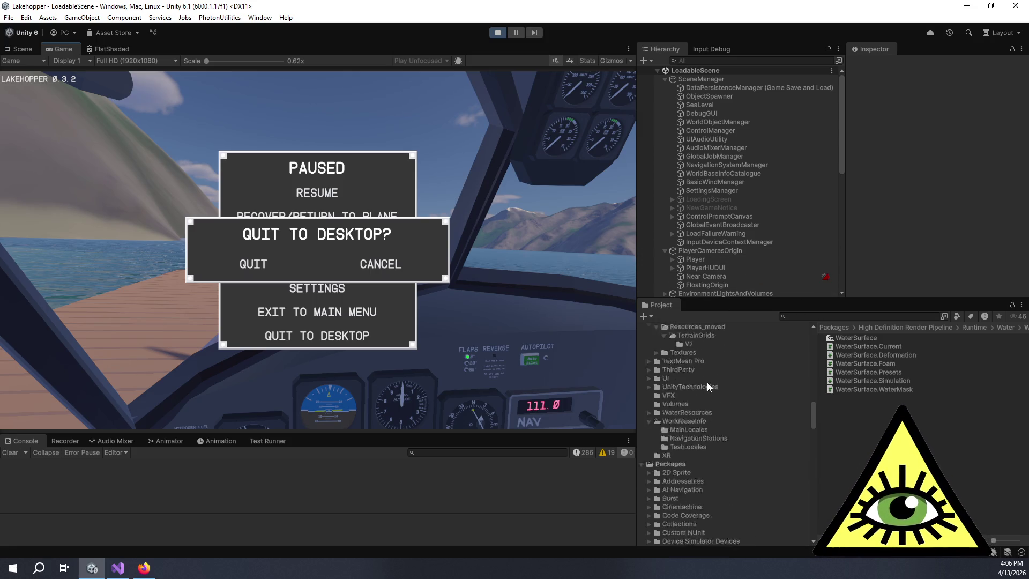
click(642, 430)
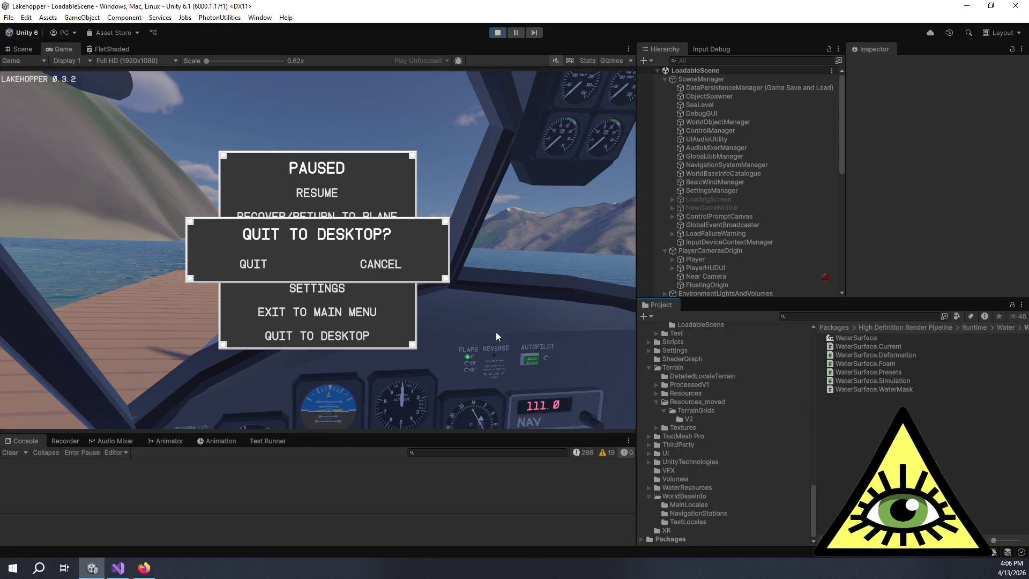
click(262, 264)
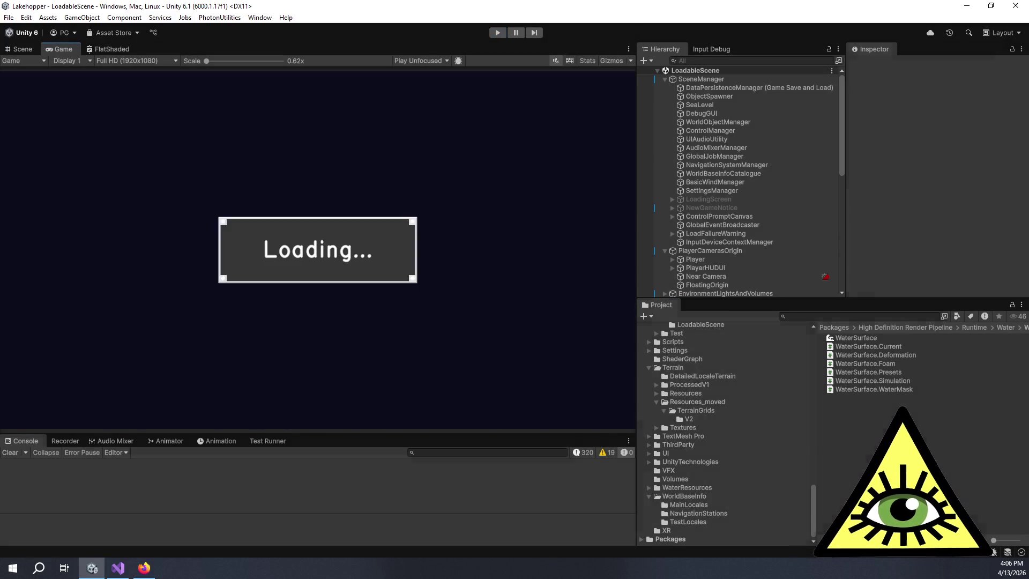
scroll(723, 392, up, 5)
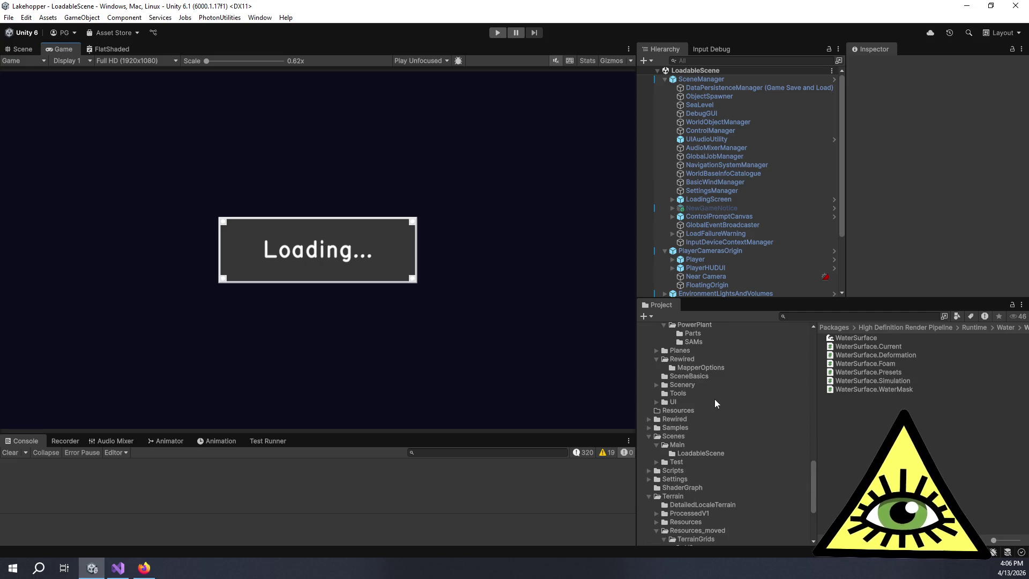
Select PlaneTheme in MapperOptions and change its Selectable Disabled Color to grey
click(702, 366)
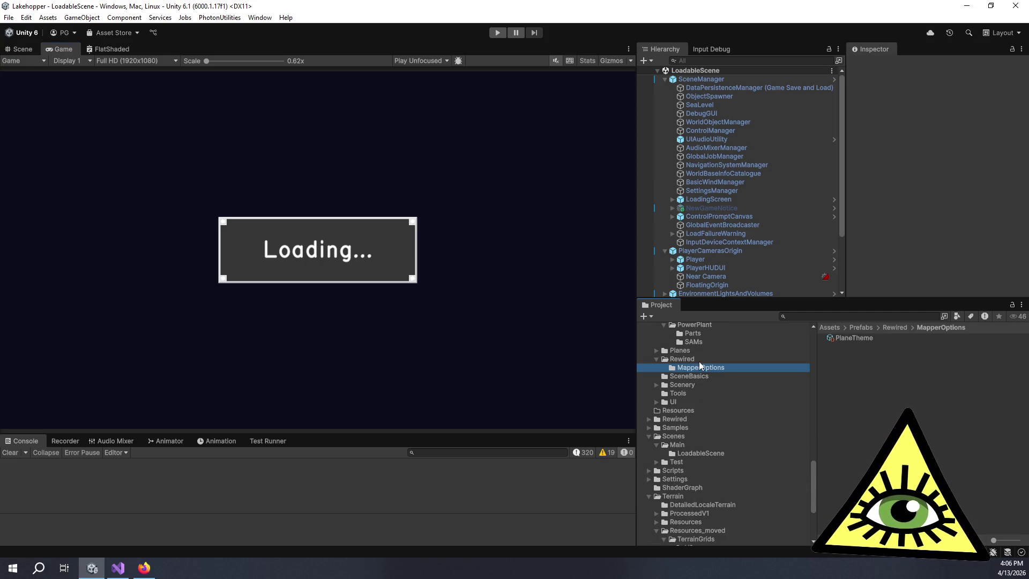
click(854, 339)
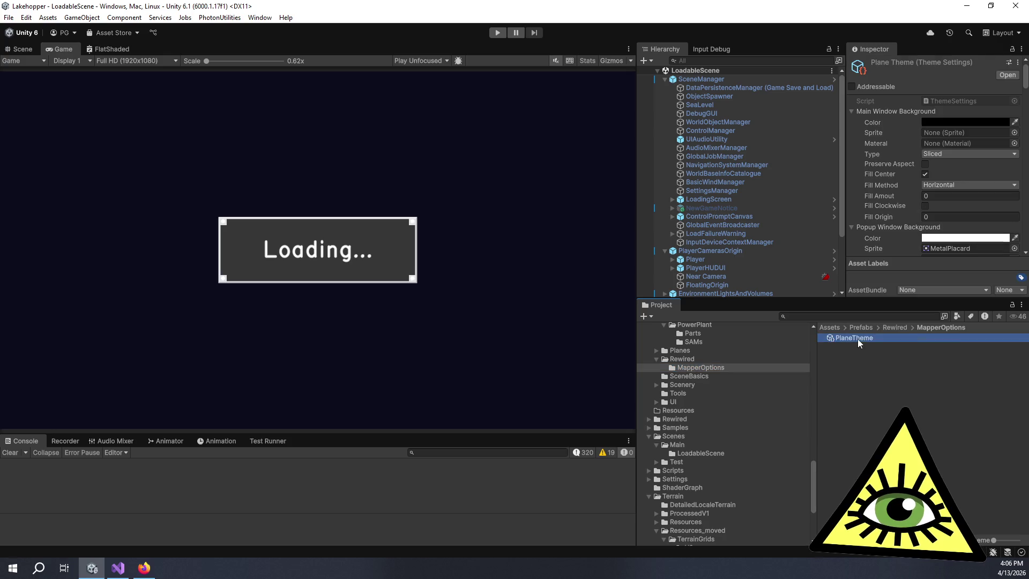
scroll(876, 201, down, 3)
scroll(871, 205, down, 10)
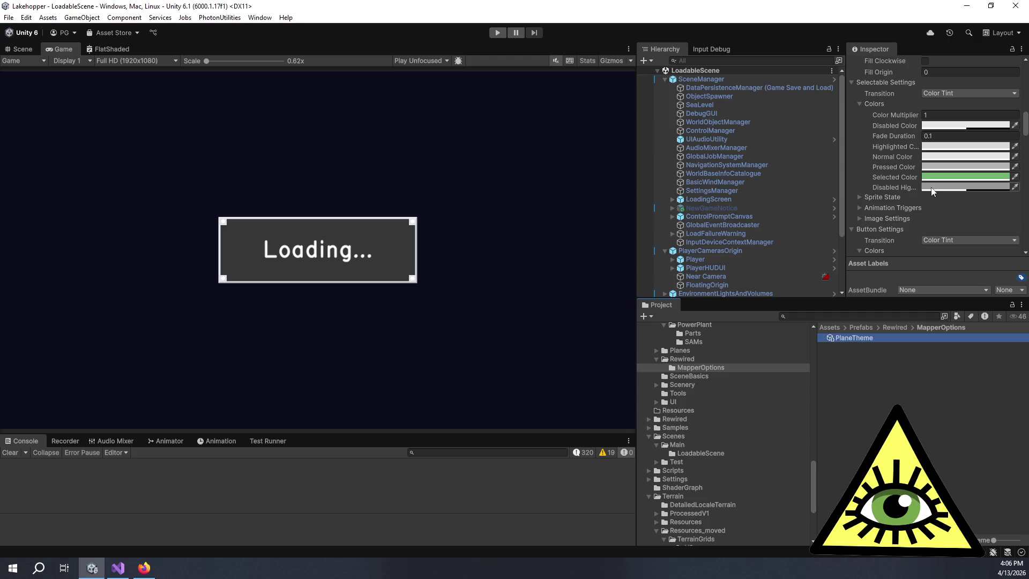
click(950, 128)
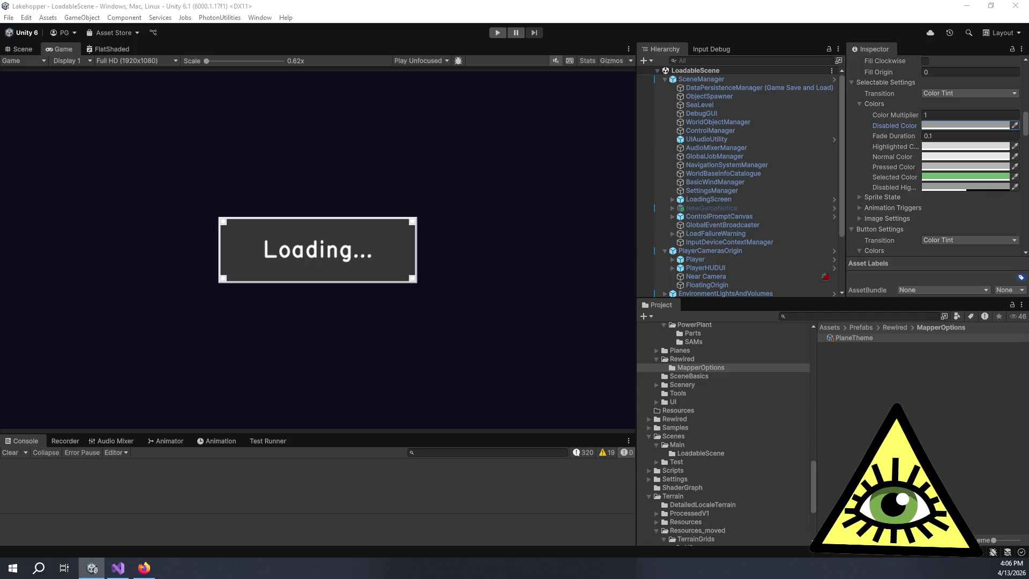
scroll(896, 154, down, 5)
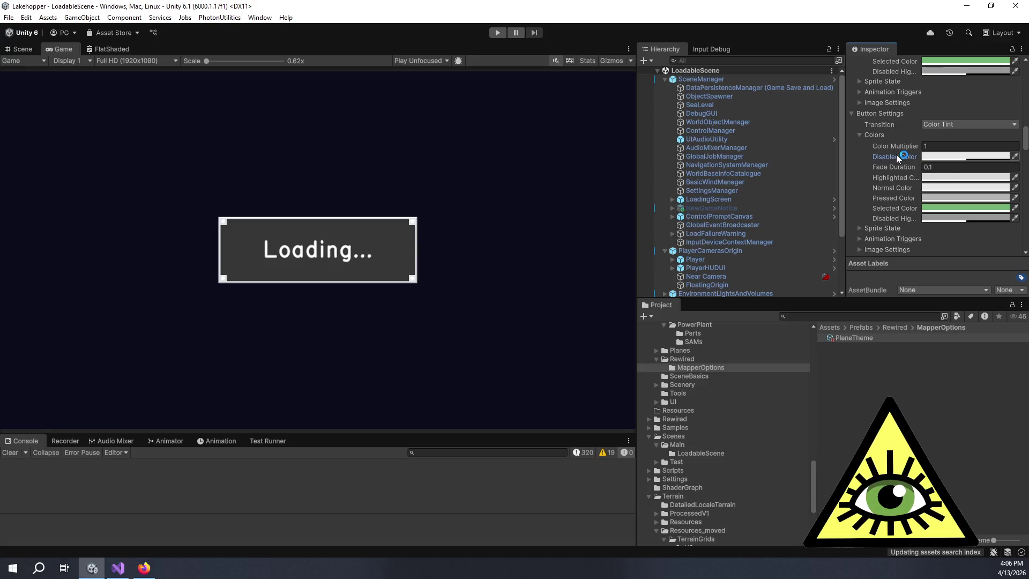
Paste the grey Disabled Color into Button Settings and Input Grid Field Settings
right_click(896, 154)
click(921, 201)
scroll(891, 181, up, 5)
right_click(891, 158)
click(921, 202)
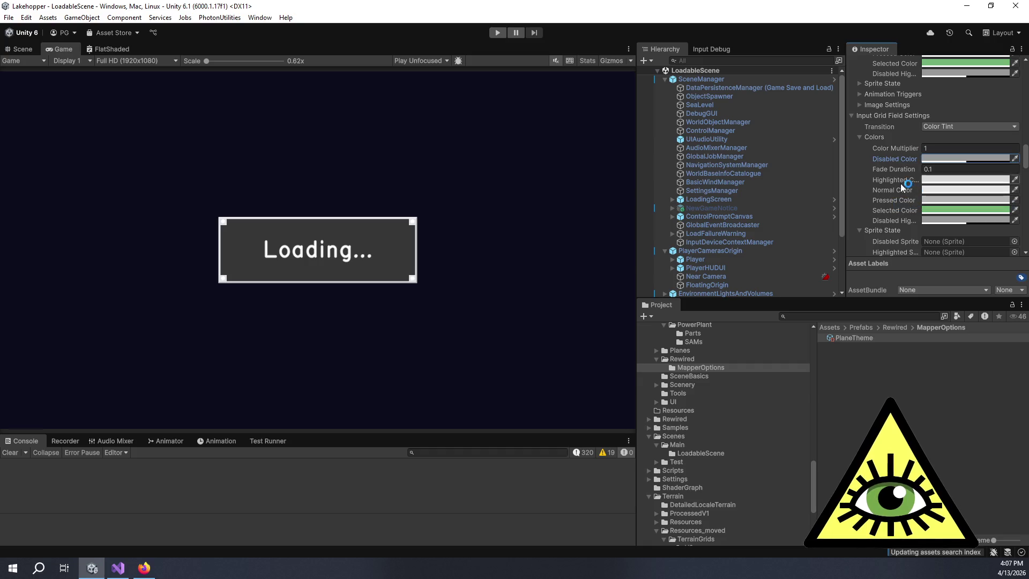
Leave the Disabled Highlighted colour unchanged, scroll down to Text Settings, and enter Play mode
right_click(888, 220)
click(861, 206)
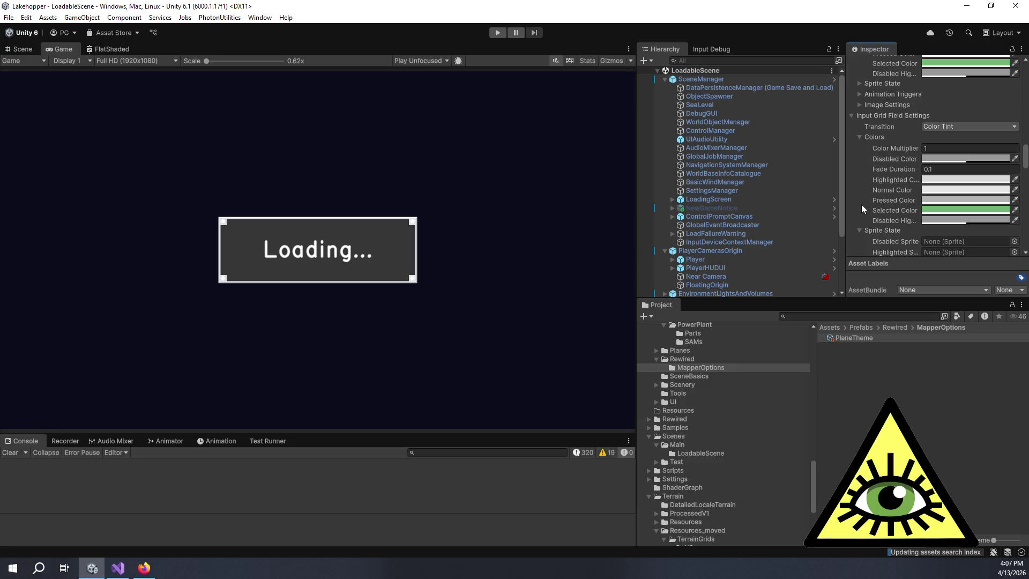
scroll(866, 207, down, 10)
scroll(872, 212, down, 10)
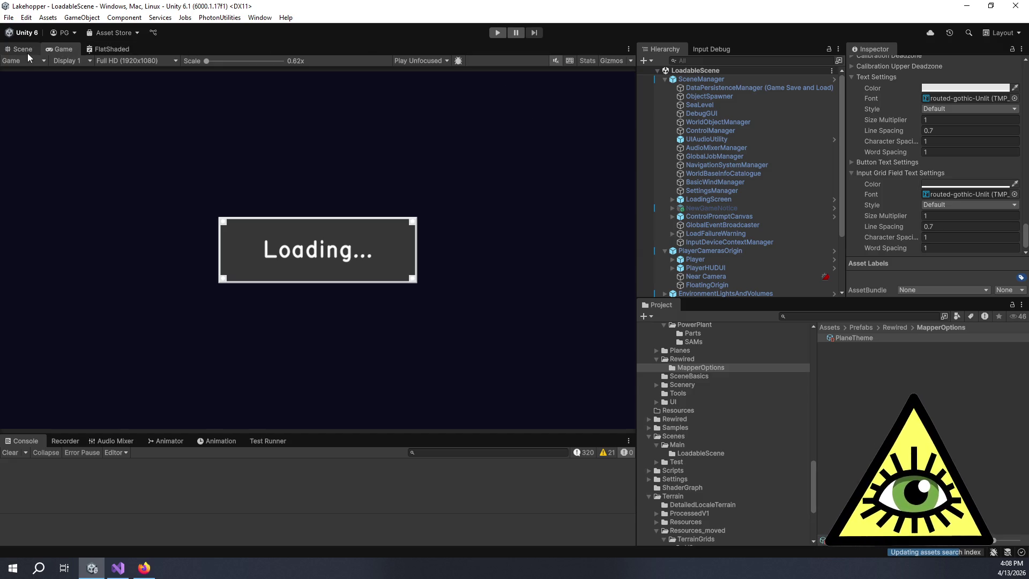
click(496, 32)
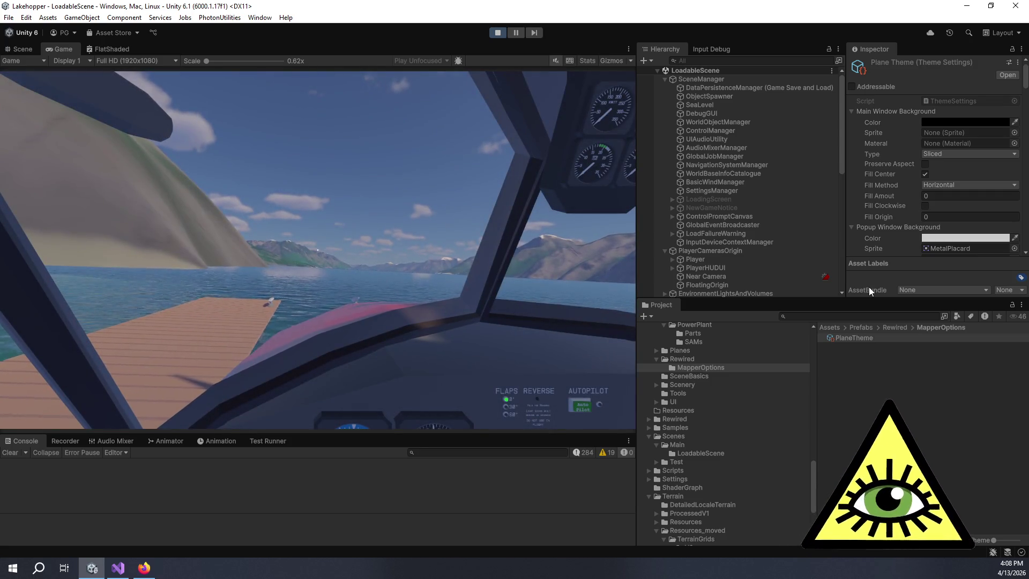
Focus the running Game view and pause it to show the PAUSED menu
click(402, 246)
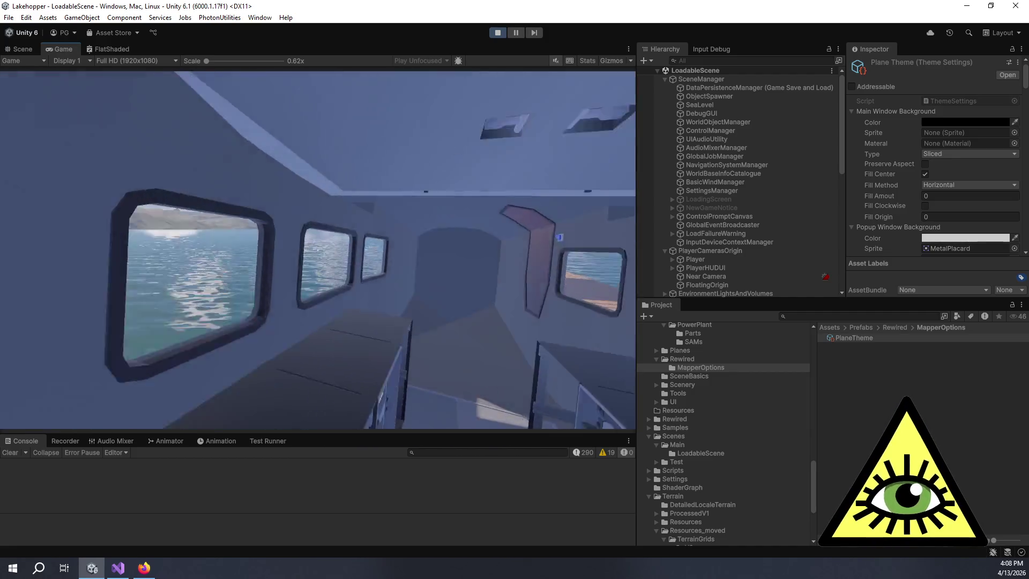
key(Escape)
In SETTINGS > Controls, browse the Player Movement, Tools and Holding categories, then show Plane throttle bindings
click(322, 288)
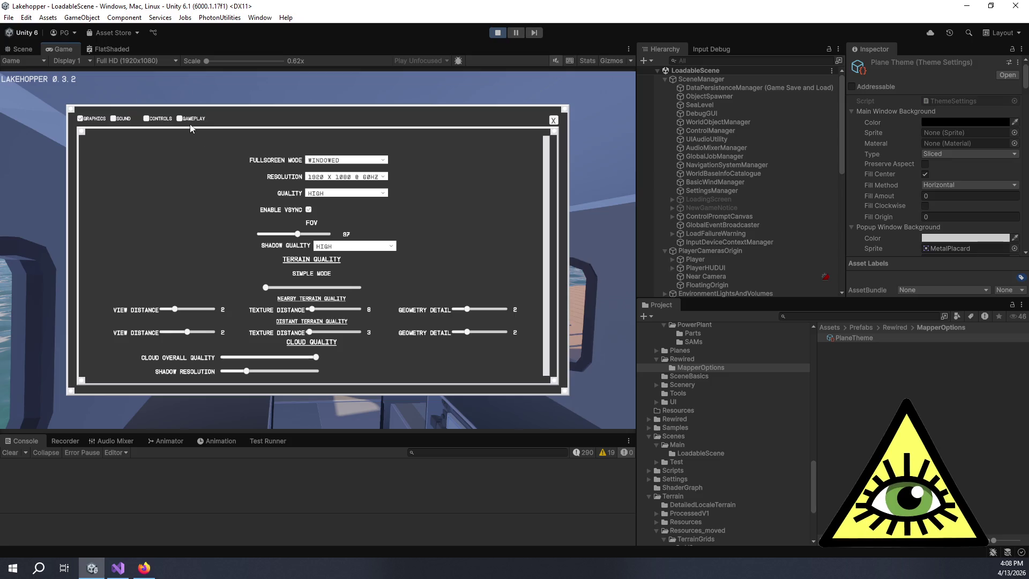
click(159, 119)
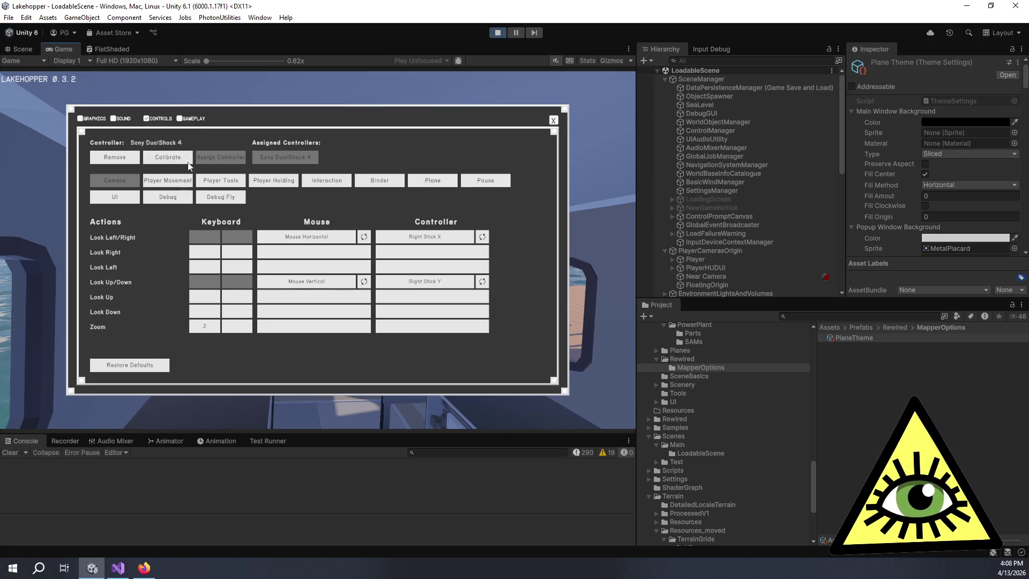
click(154, 182)
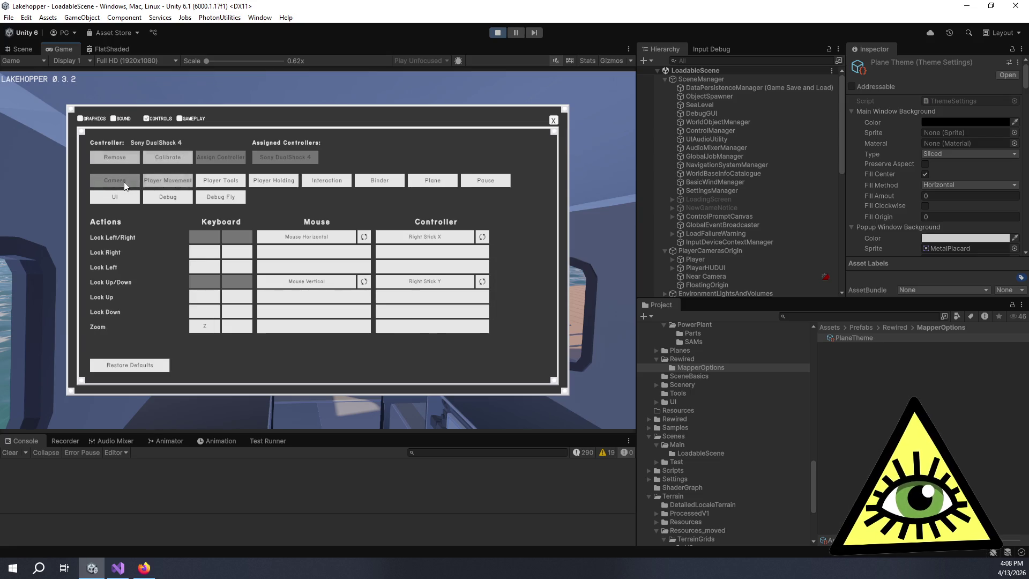
click(224, 180)
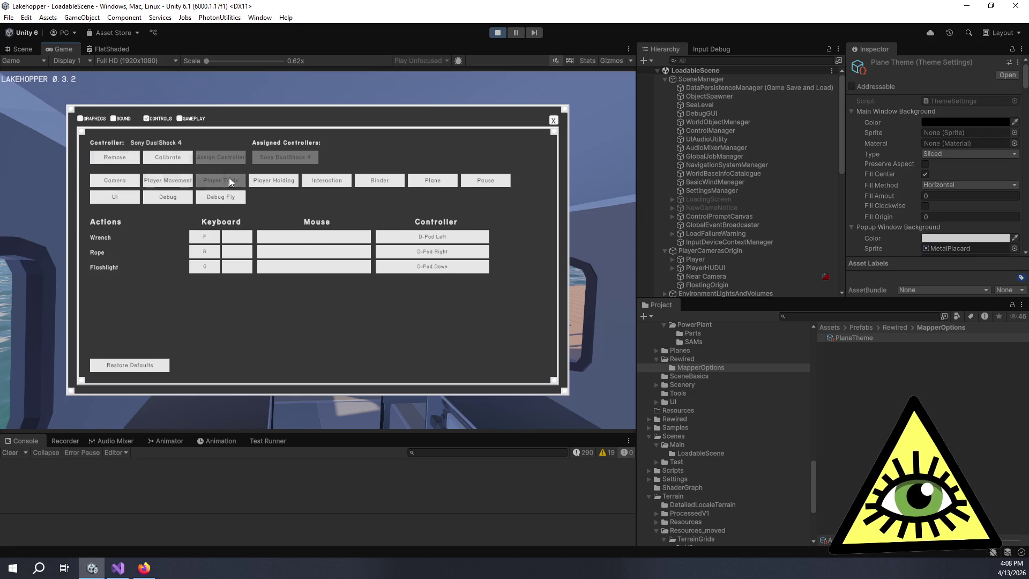
click(268, 181)
click(220, 182)
click(190, 184)
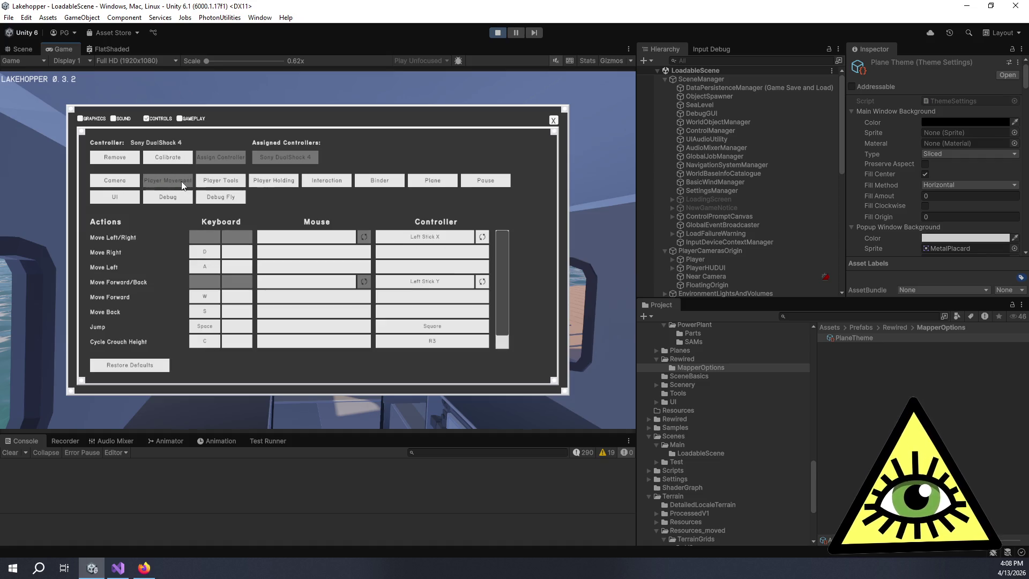
click(427, 181)
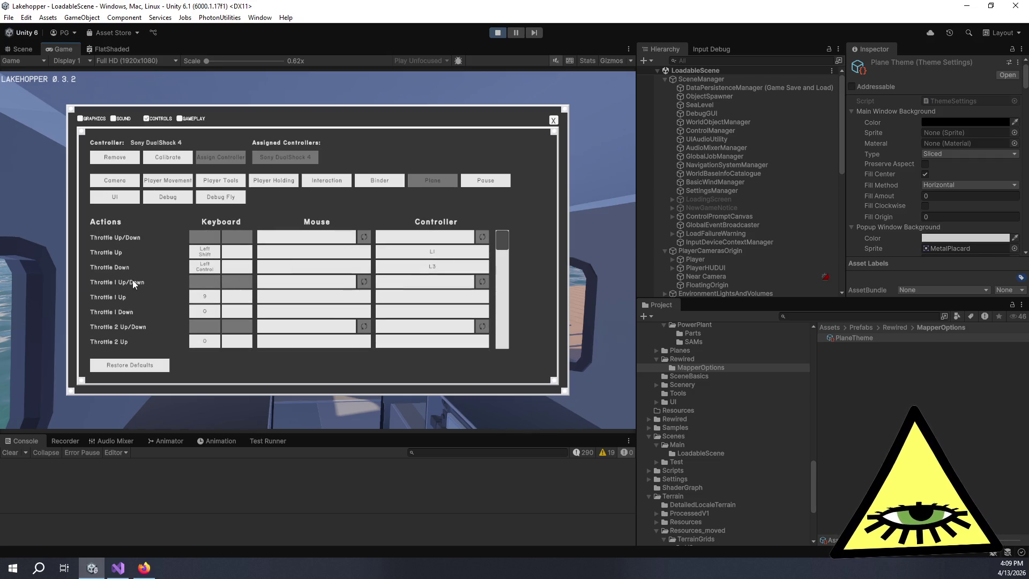
scroll(133, 281, down, 3)
scroll(137, 282, up, 3)
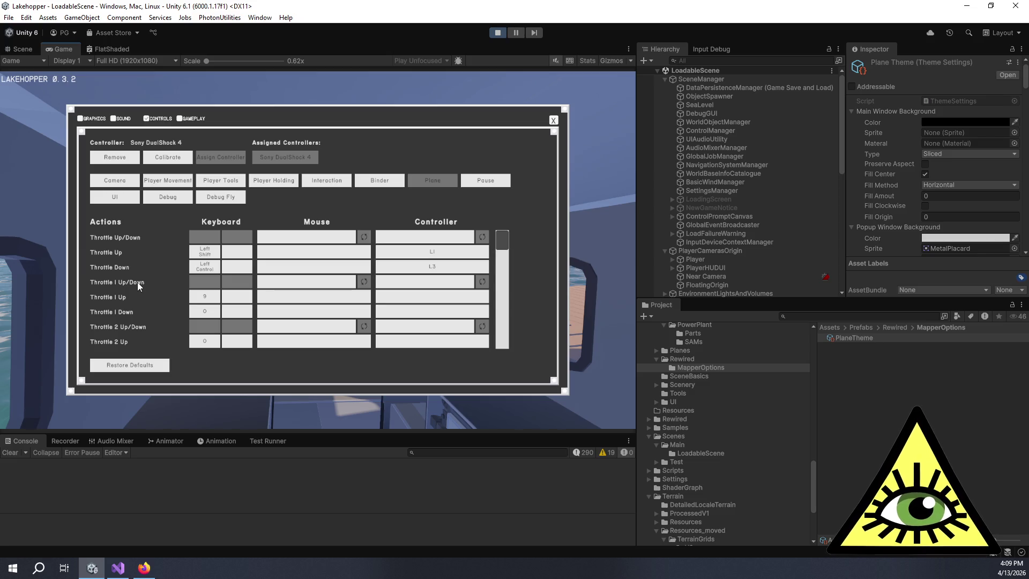
scroll(138, 282, down, 3)
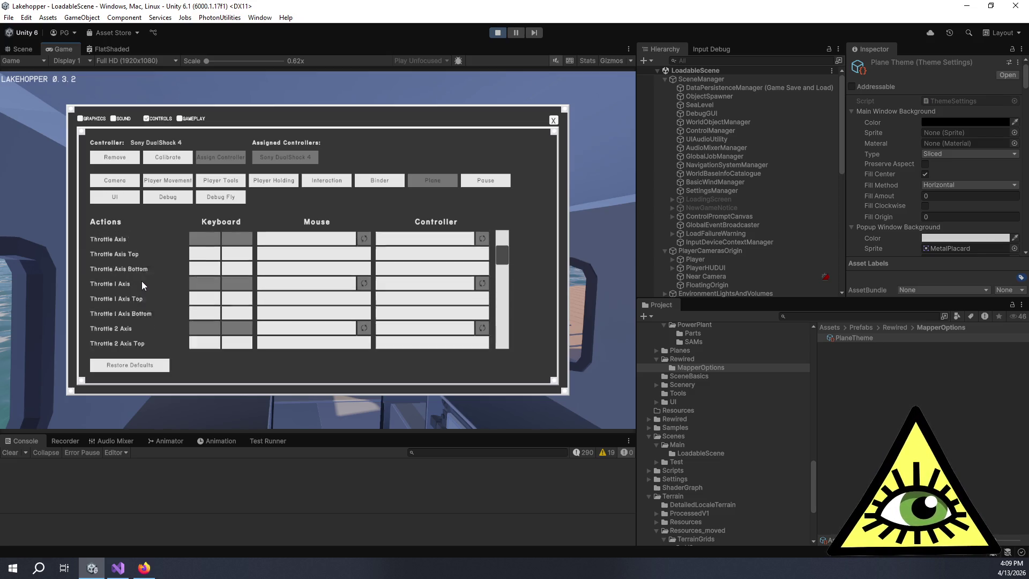
Scroll through the Plane action bindings, then switch to the Better peripheral handling Trello card
scroll(143, 282, up, 3)
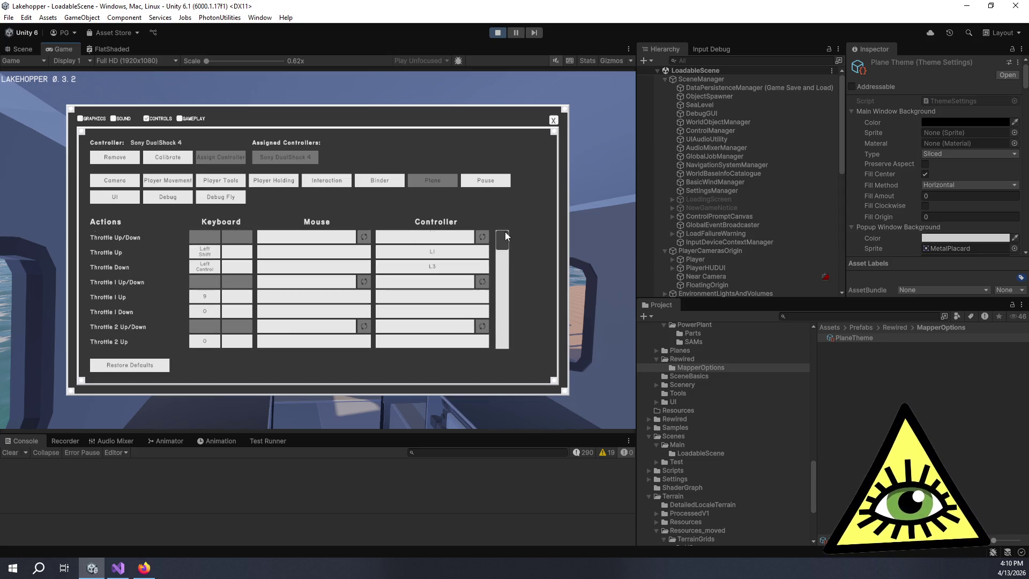
drag(502, 248, 503, 266)
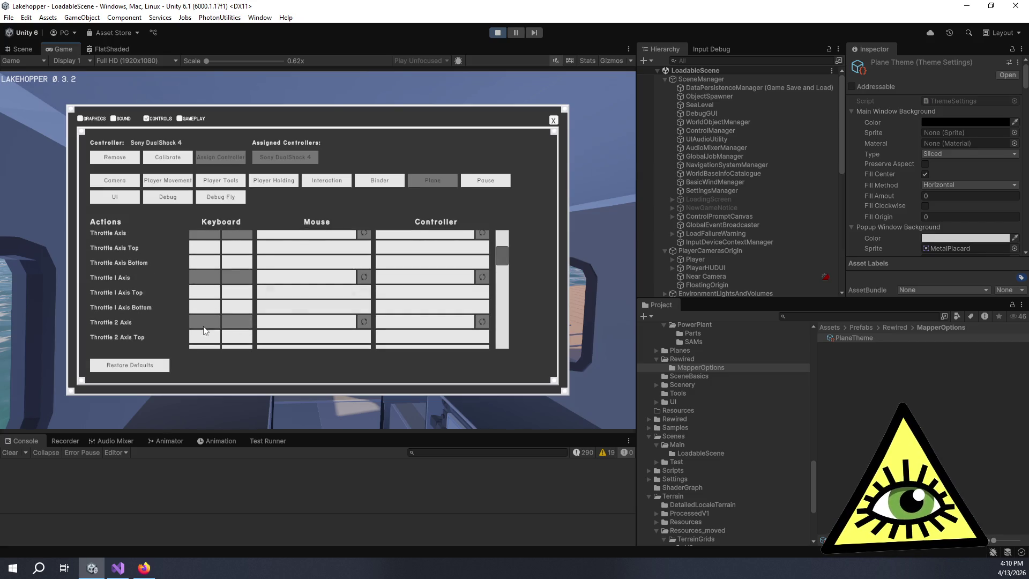
scroll(187, 302, down, 1)
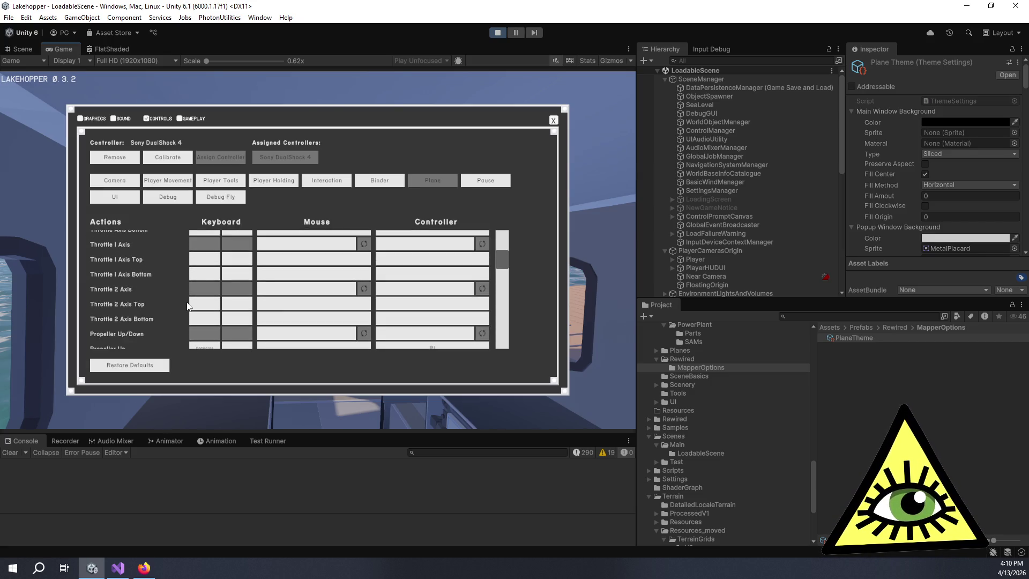
scroll(166, 272, down, 1)
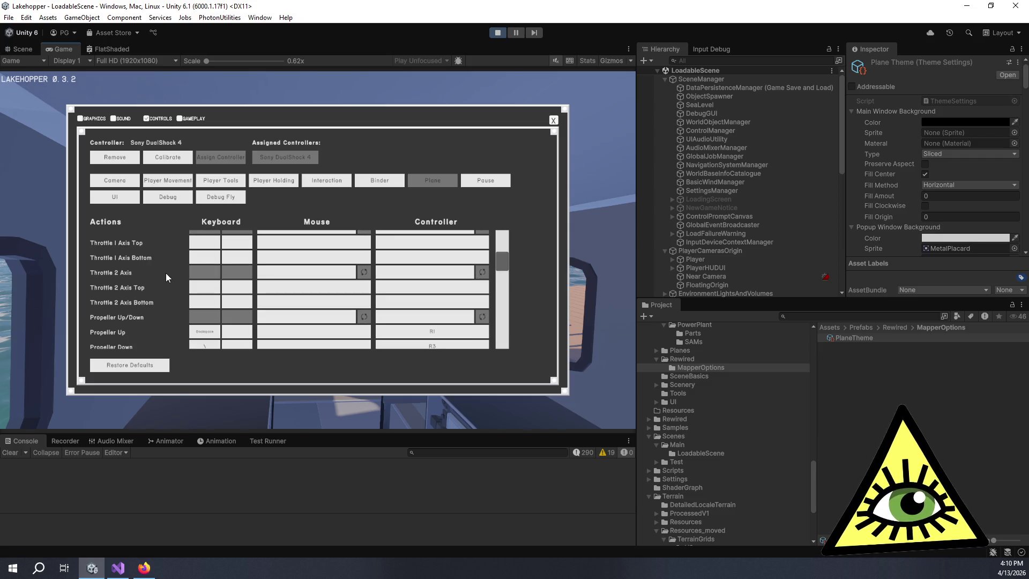
scroll(166, 273, down, 4)
scroll(161, 272, down, 3)
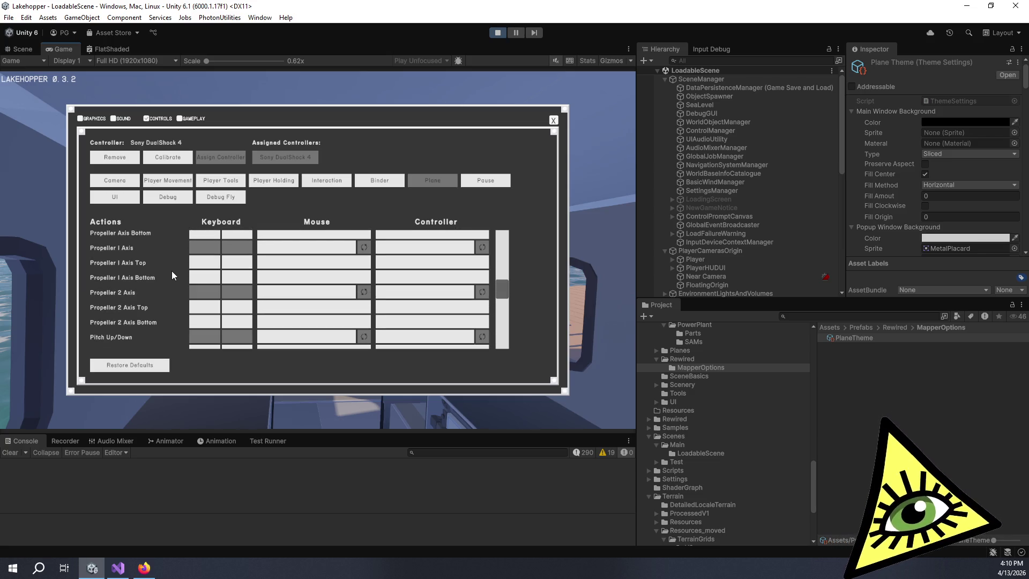
scroll(172, 271, up, 2)
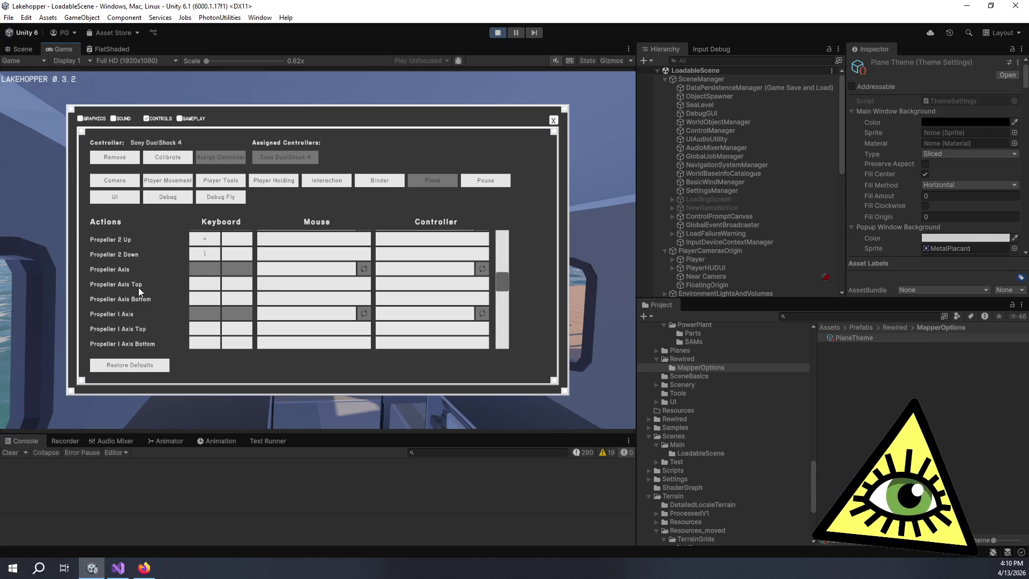
scroll(142, 294, up, 4)
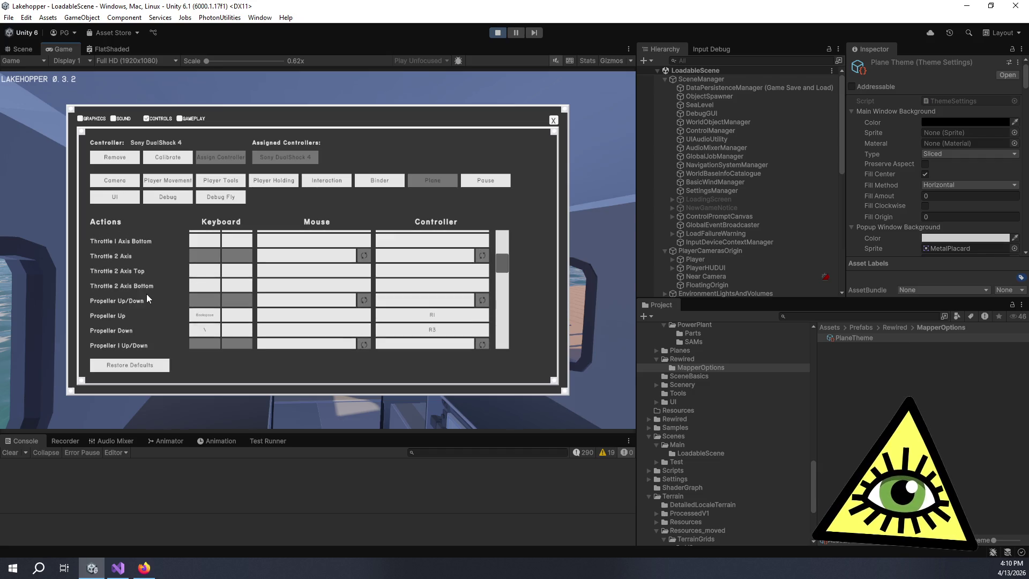
scroll(150, 293, down, 5)
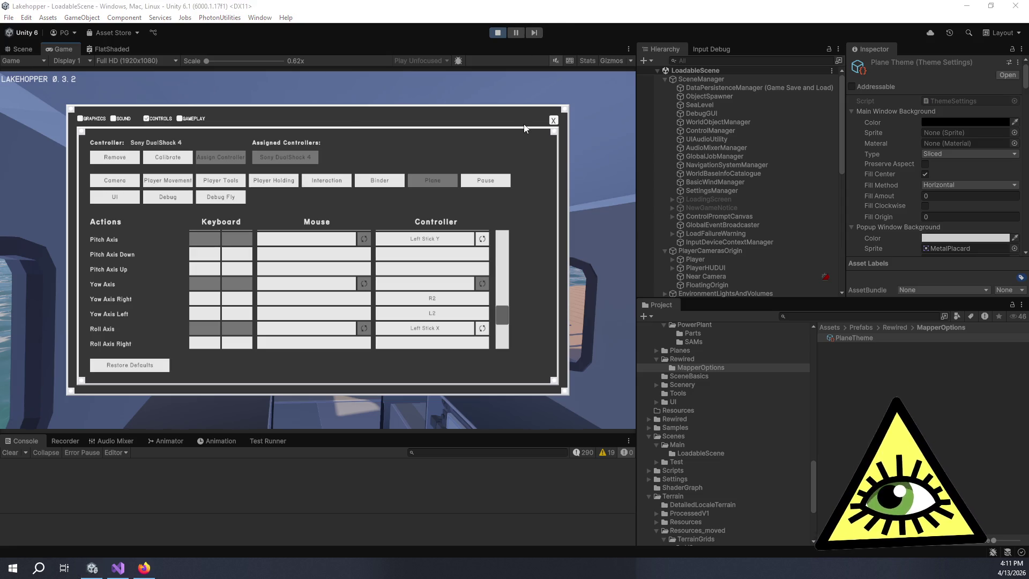
key(alt+Tab)
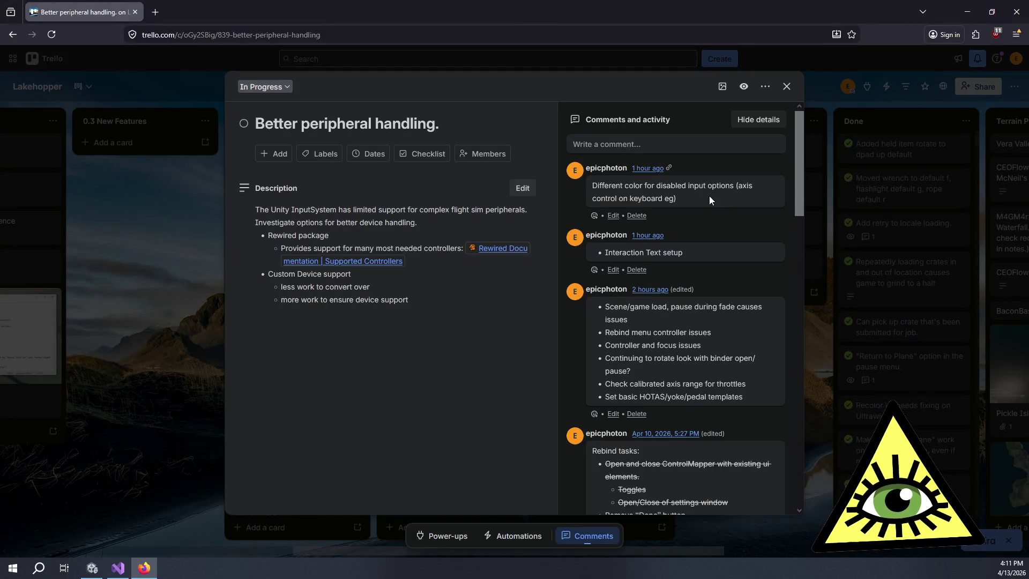
Apply strikethrough to the whole first comment about colouring disabled input options
click(613, 215)
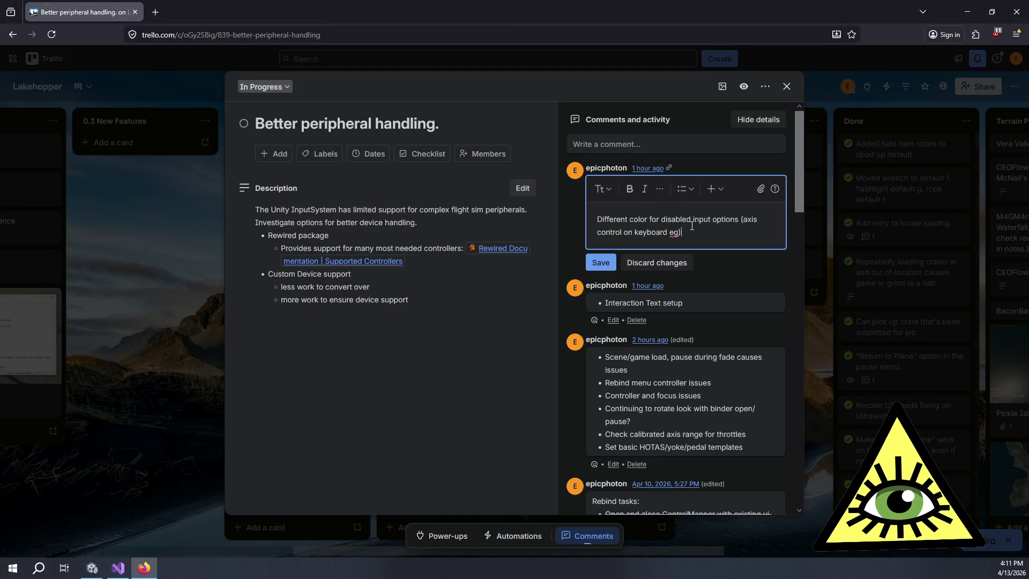
drag(688, 232, 593, 216)
click(660, 189)
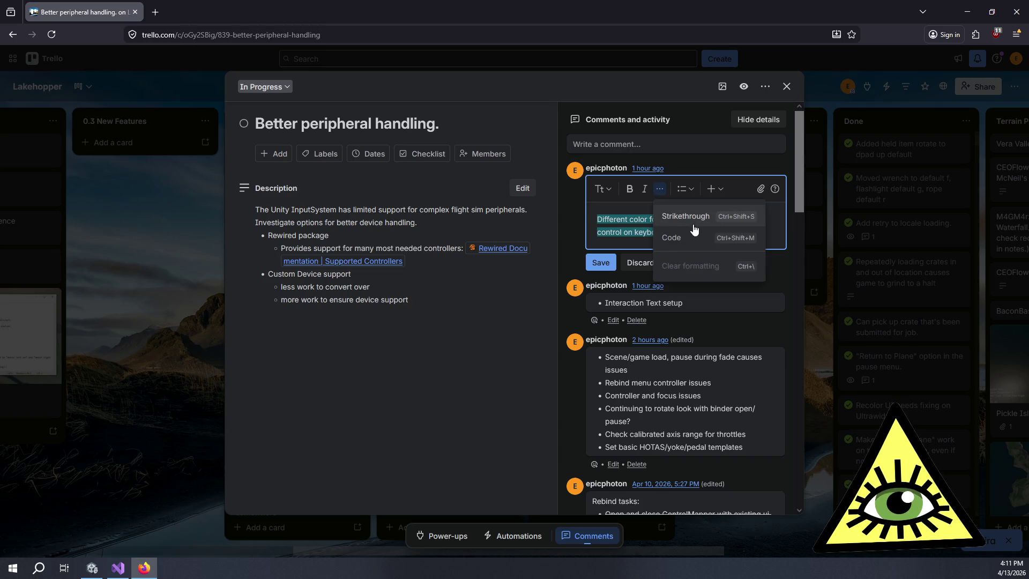
click(688, 215)
click(726, 230)
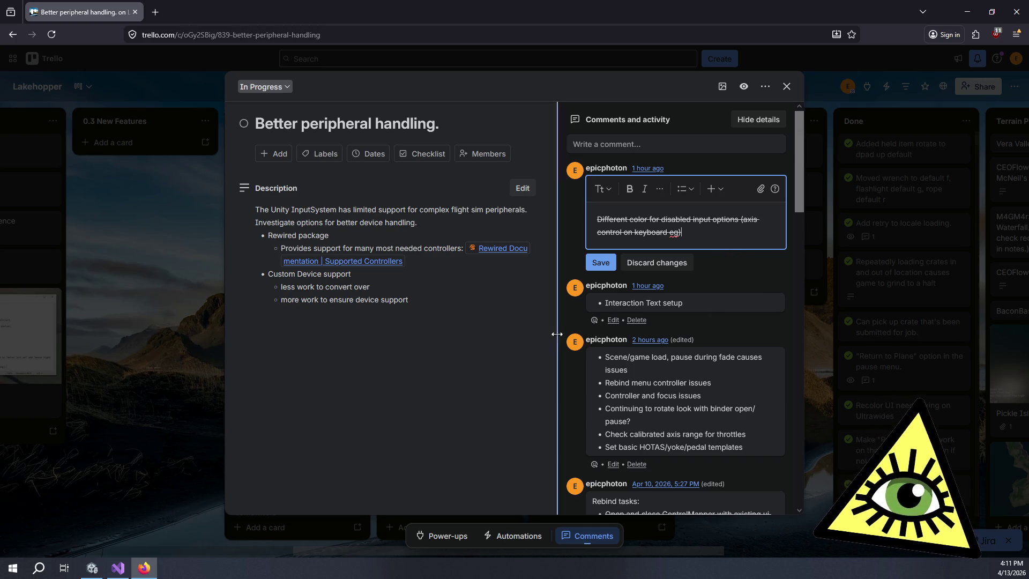
scroll(649, 377, down, 1)
scroll(649, 377, down, 3)
scroll(667, 375, down, 3)
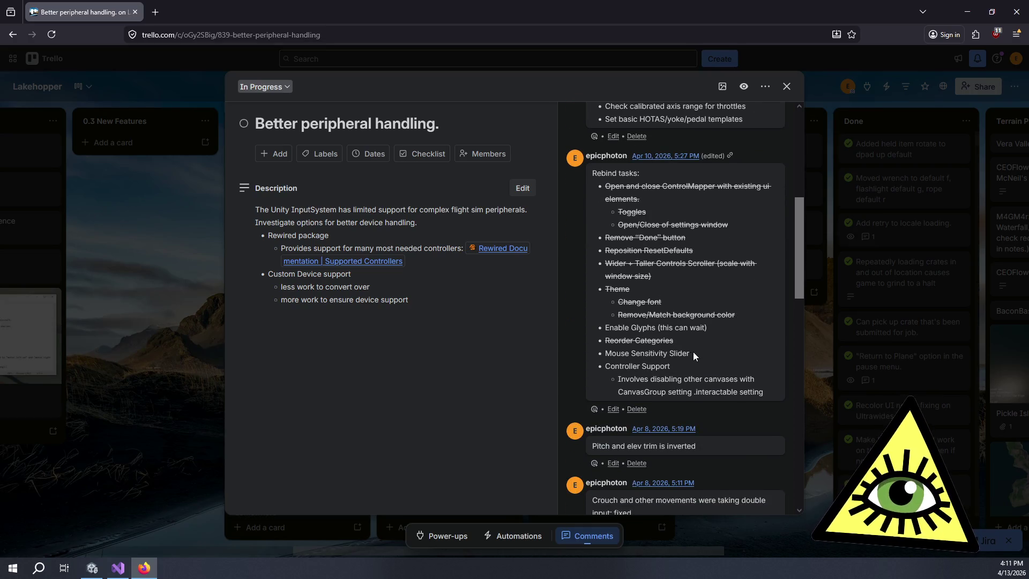
scroll(695, 351, up, 3)
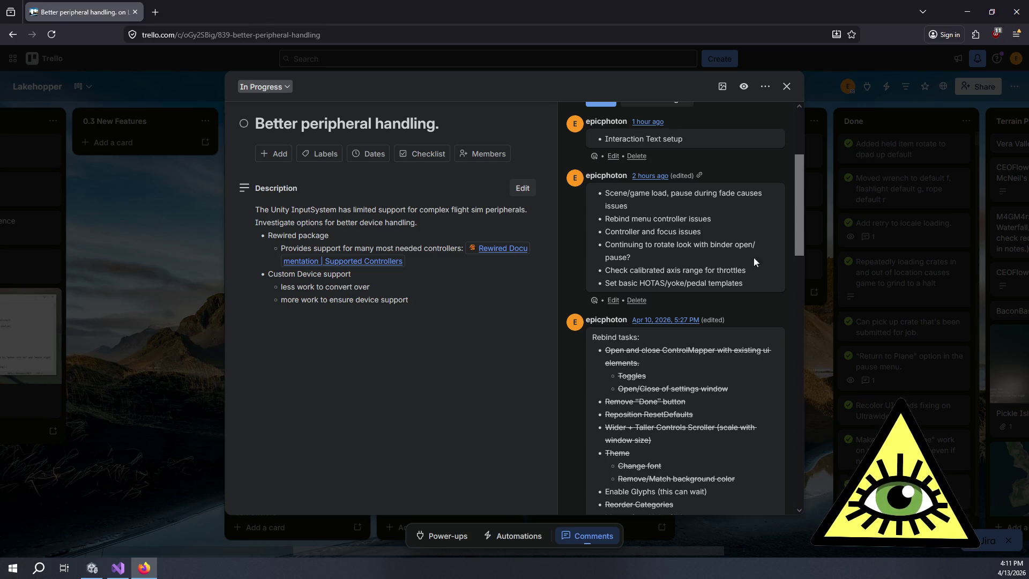
Close and reopen the Better peripheral handling card, leaving the first comment unchanged
click(810, 338)
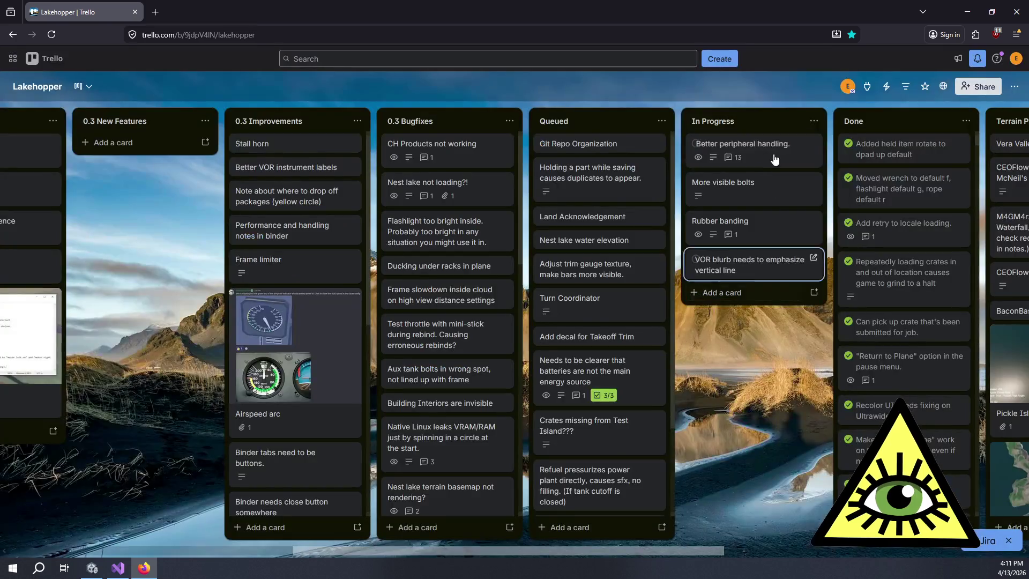
click(763, 150)
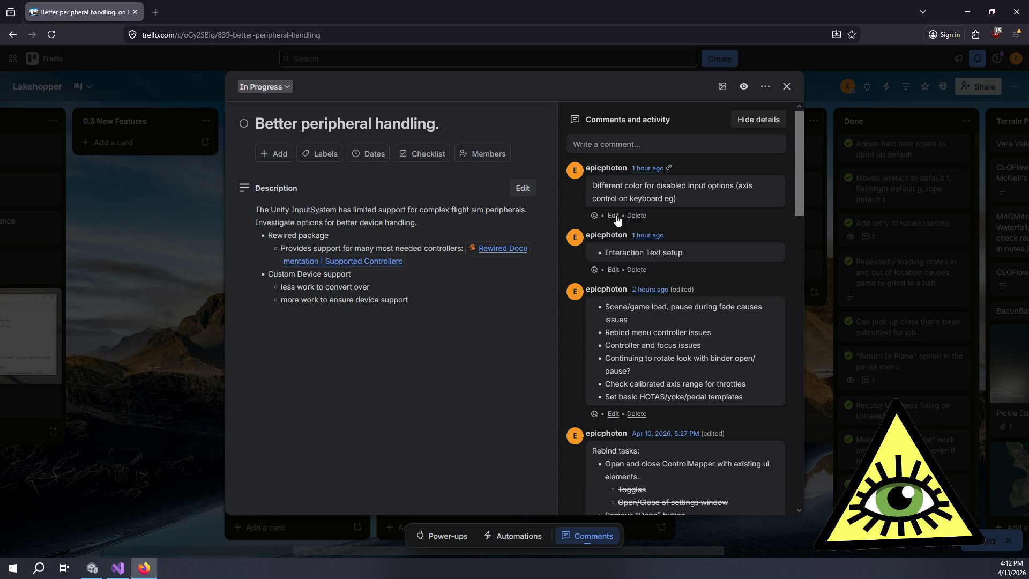
click(613, 215)
click(601, 260)
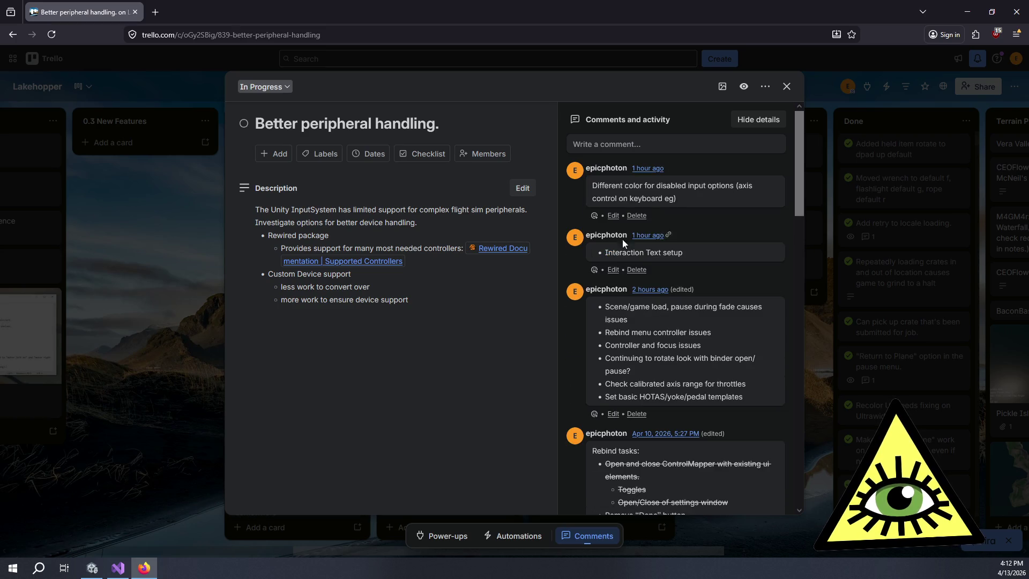
Draft a new comment: 'Reorder plane actions to emphasize axis over up/down controls'
click(652, 145)
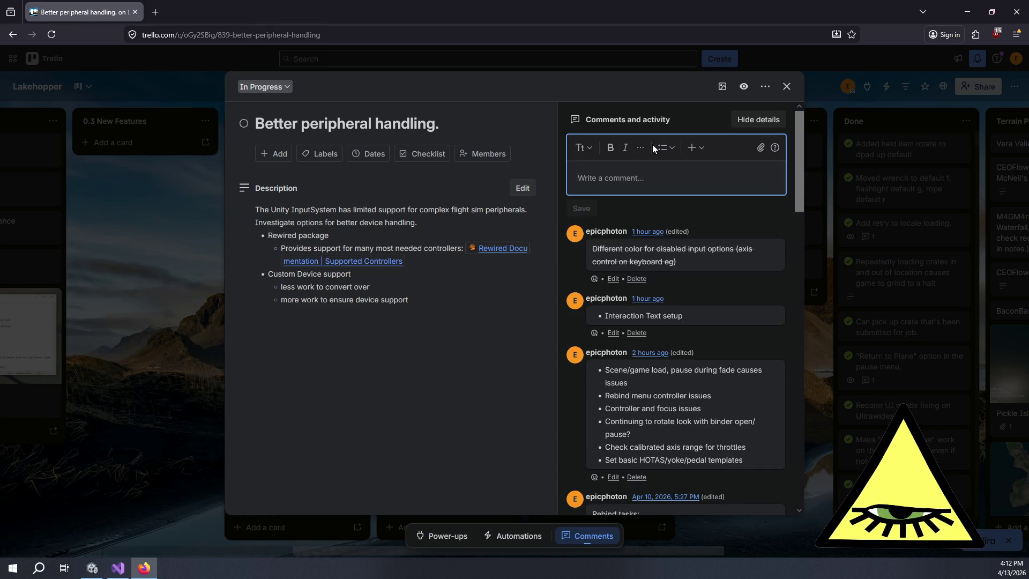
text(Reorc)
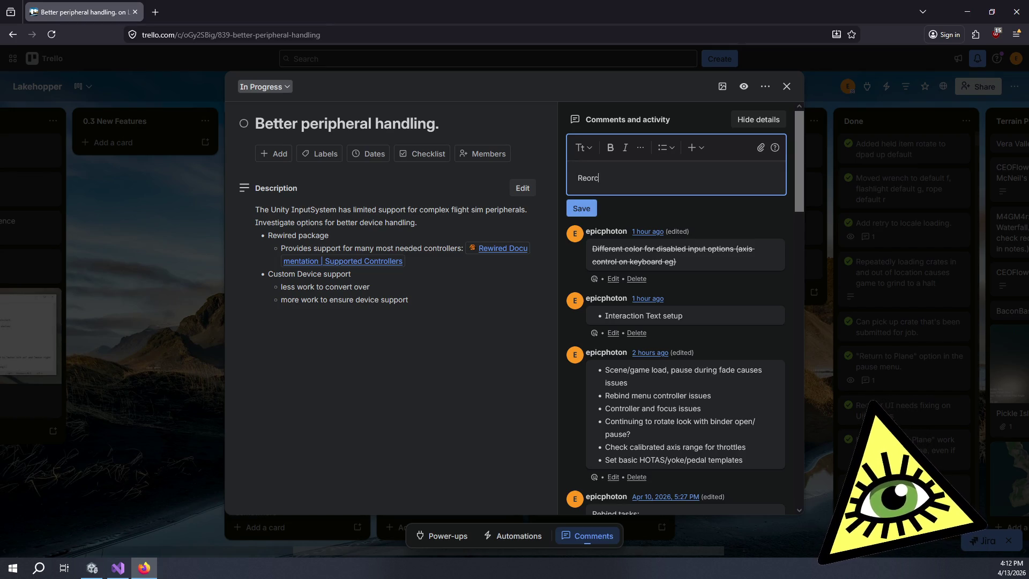
key(BackSpace)
text(der plane )
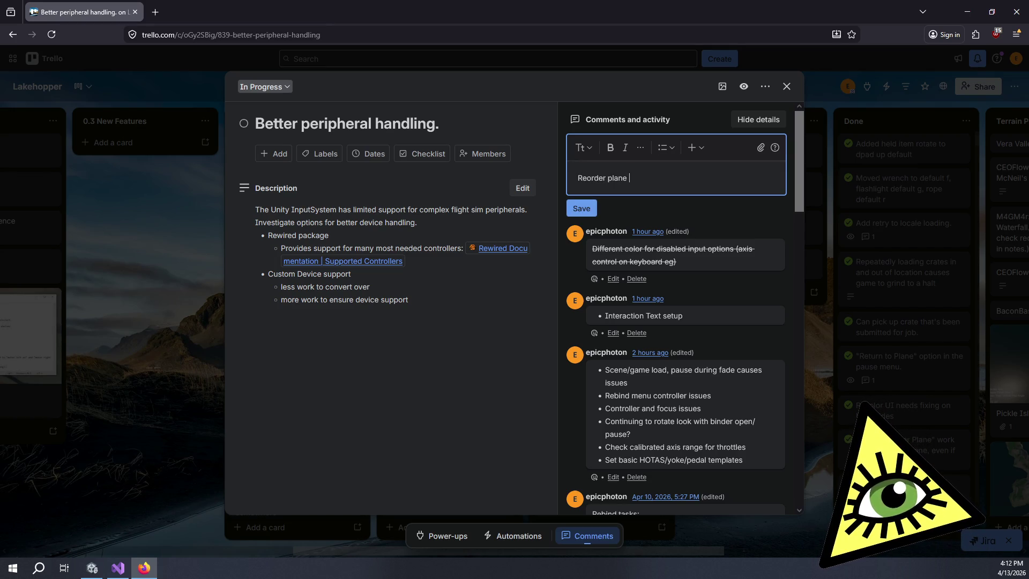
text(controls)
key(ctrl+BackSpace)
text(actions)
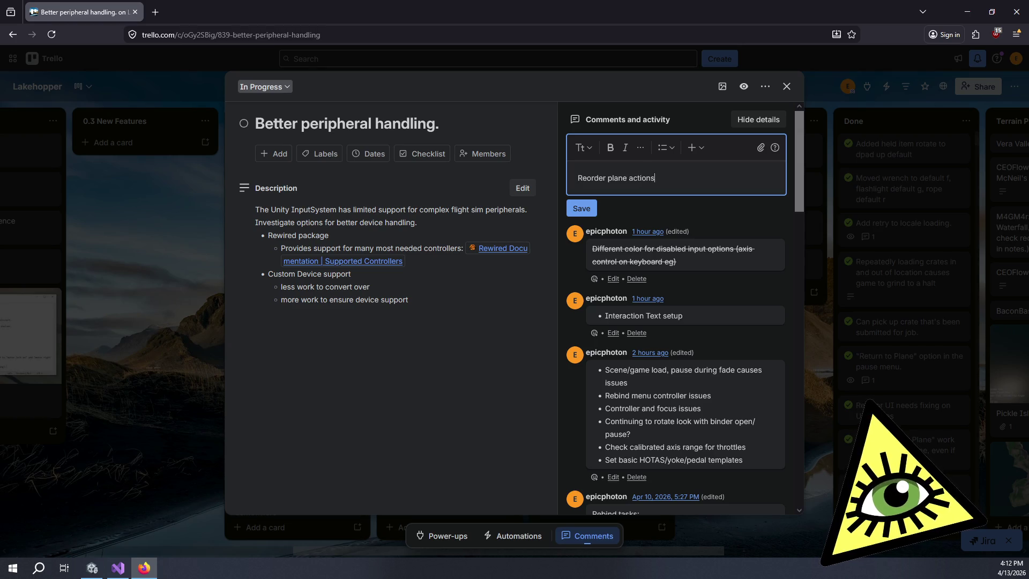
text( to )
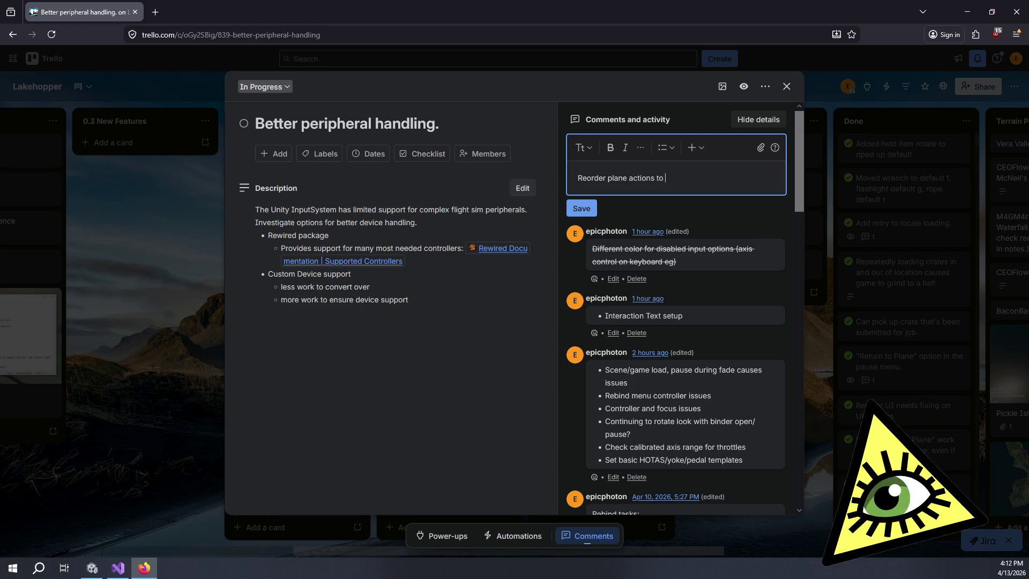
text(emphasize axis over )
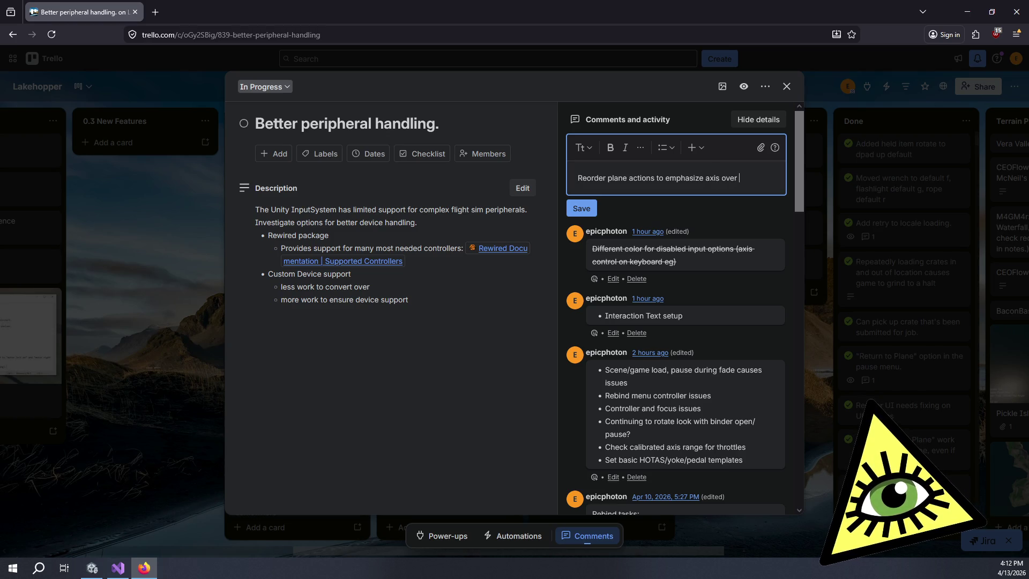
text(up)
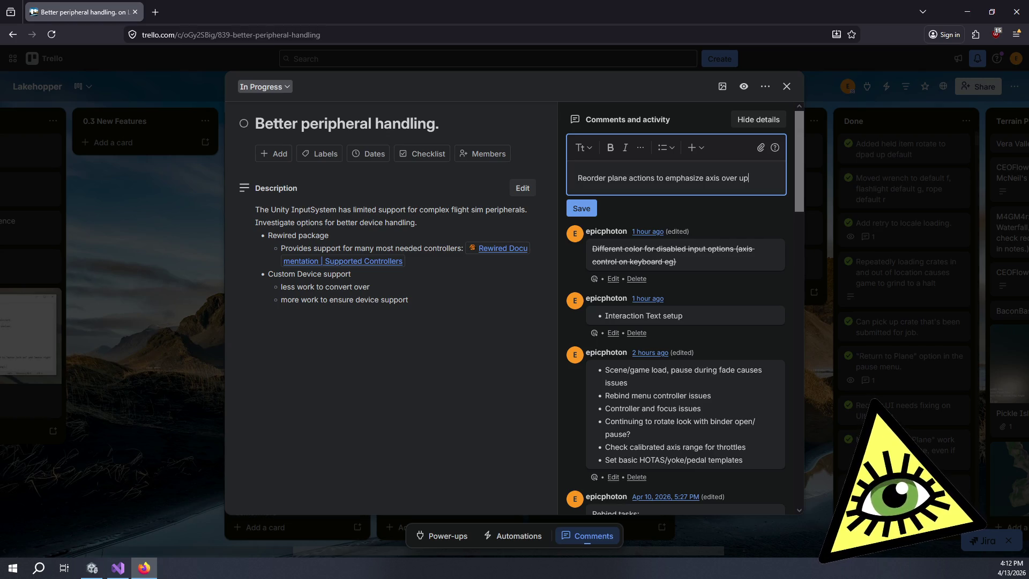
text(/down controls)
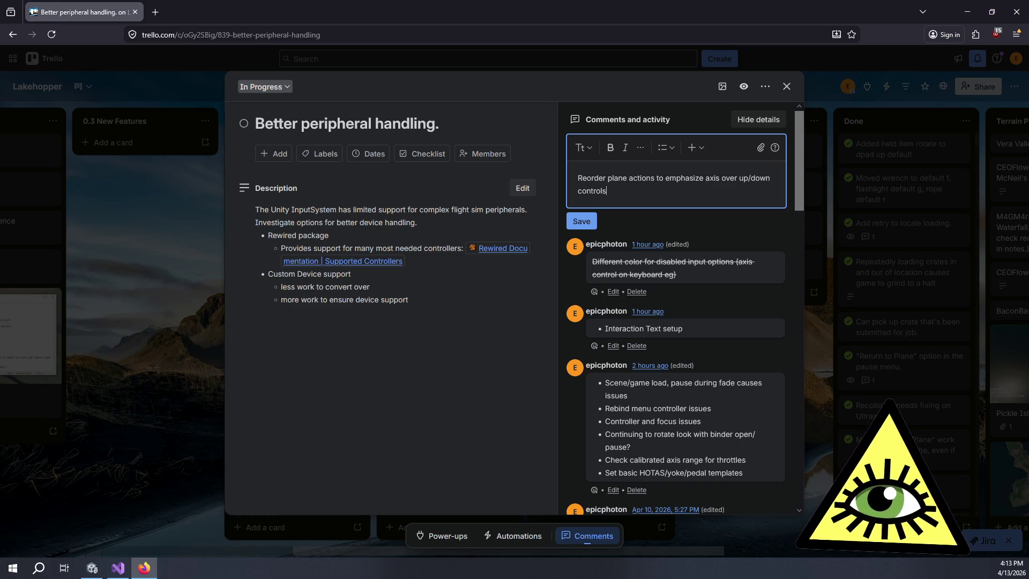
Save the new comment, check the Throttle rows in Unity's Controls list, then stop Play mode
click(578, 221)
click(92, 568)
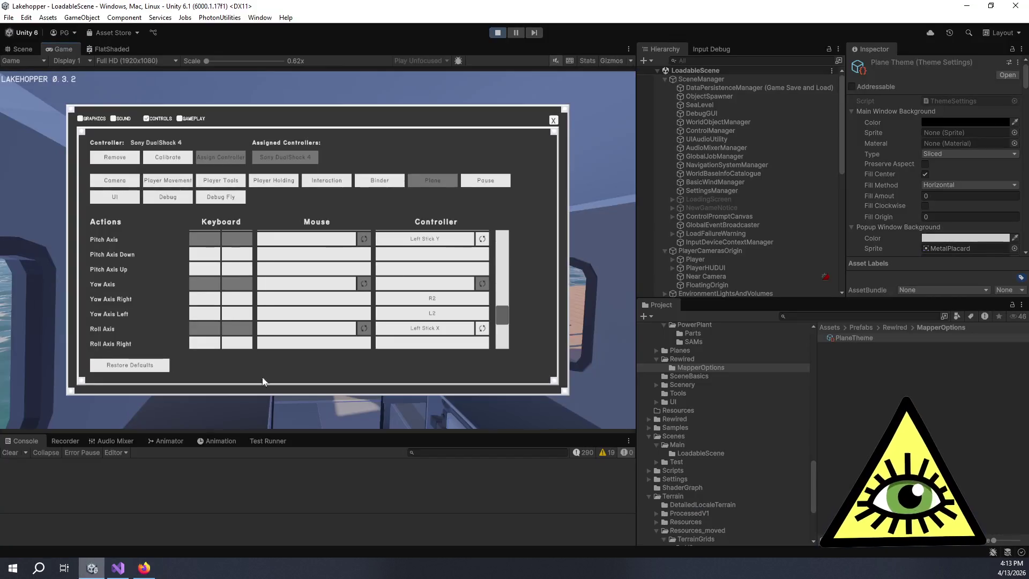
scroll(428, 289, up, 3)
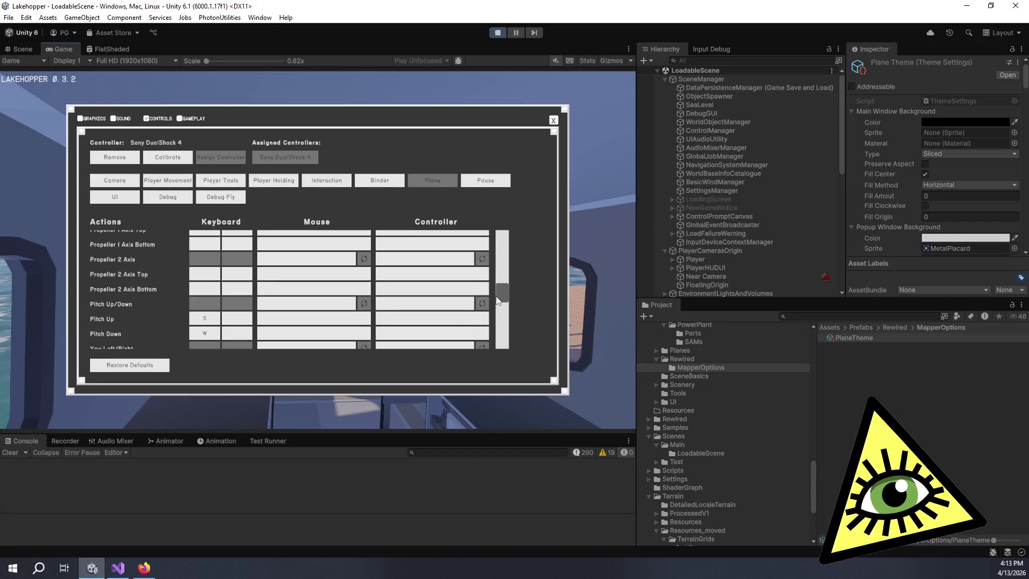
drag(501, 291, 506, 234)
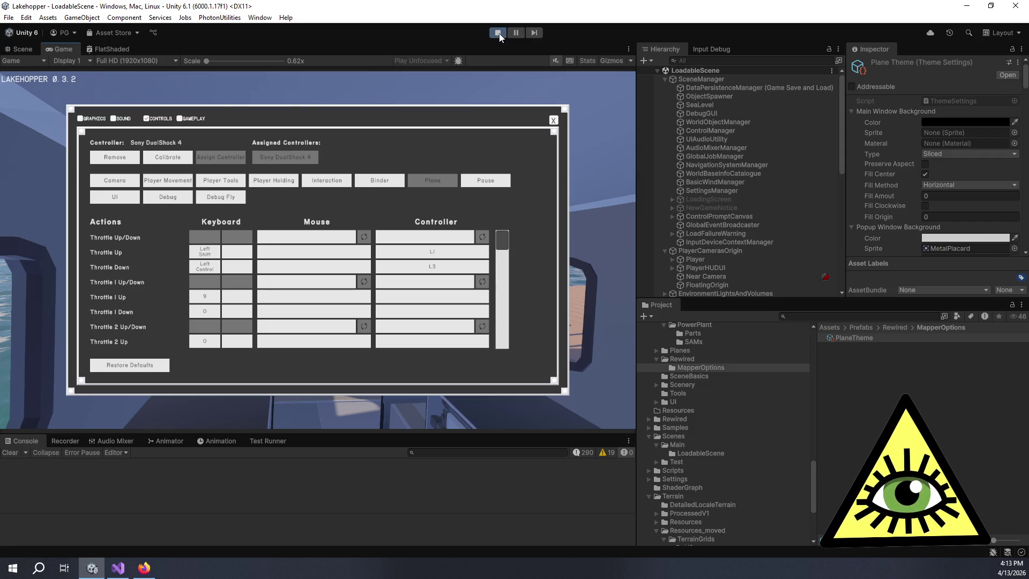
click(498, 34)
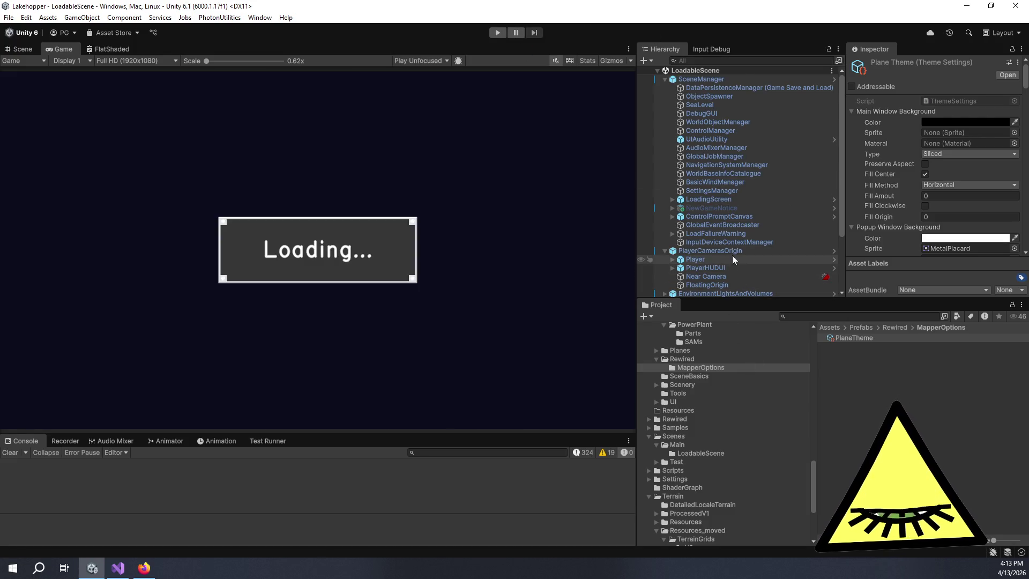
key(alt+Tab)
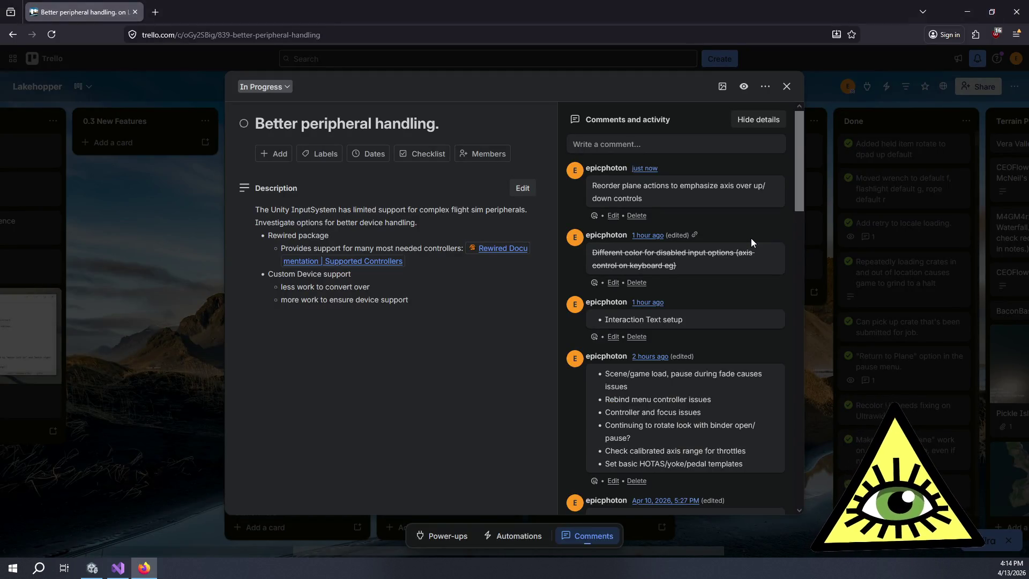
Scroll the card's comments to the Rebind tasks list, then return to the Unity editor
scroll(721, 341, down, 2)
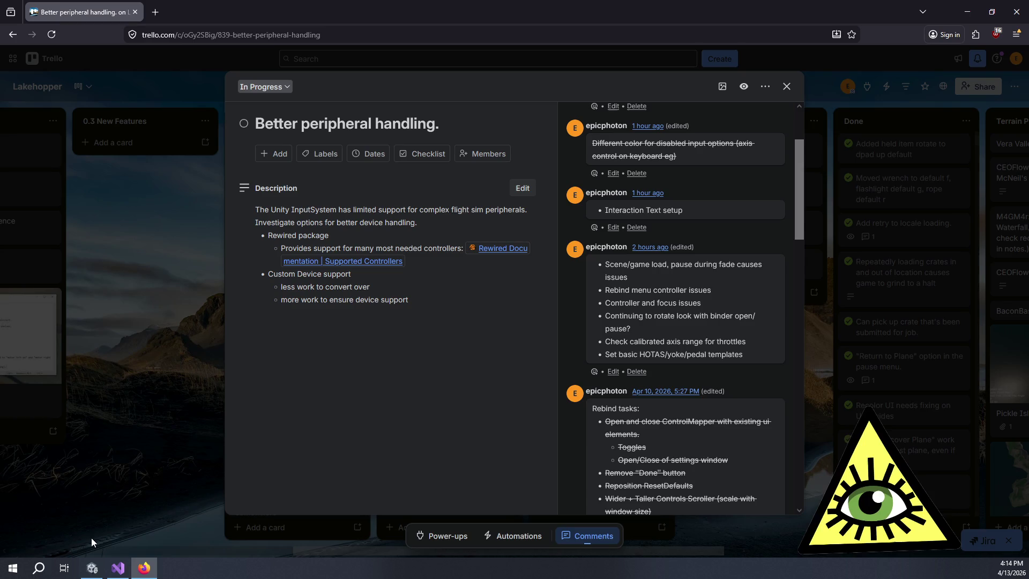
mouse_move(89, 566)
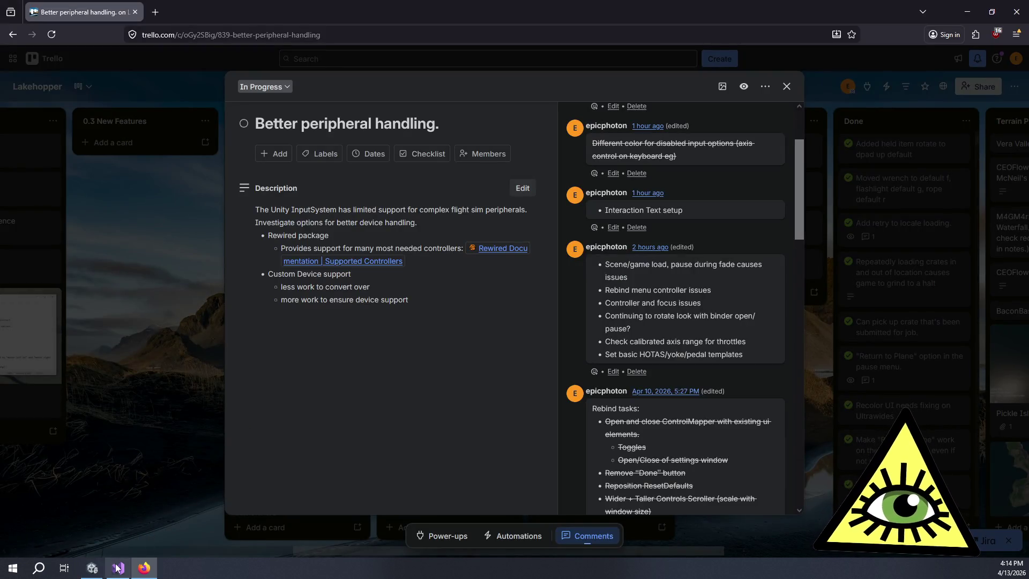
click(92, 567)
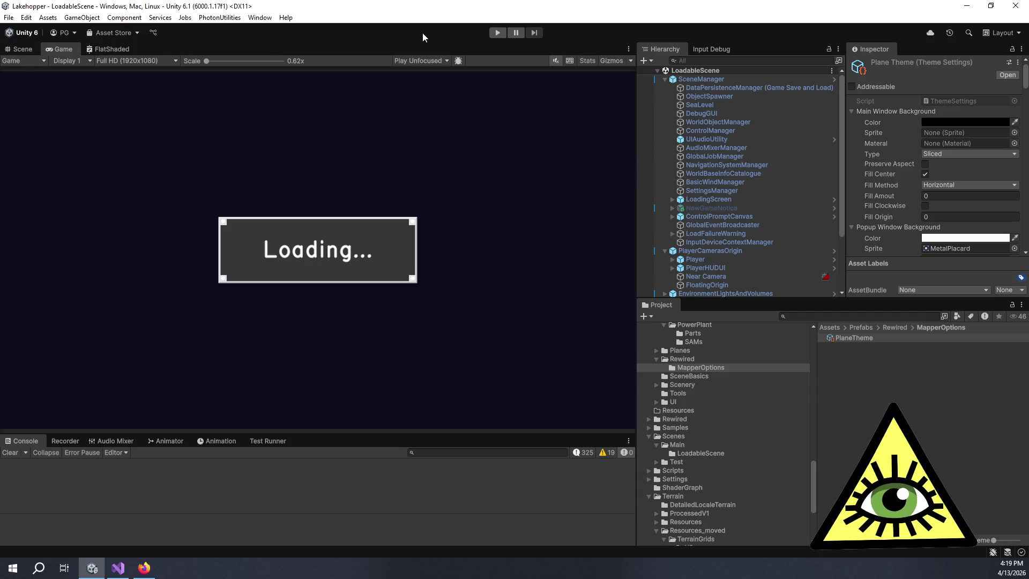
Run the game in Play mode again, loading the plane cockpit by the dock
click(495, 34)
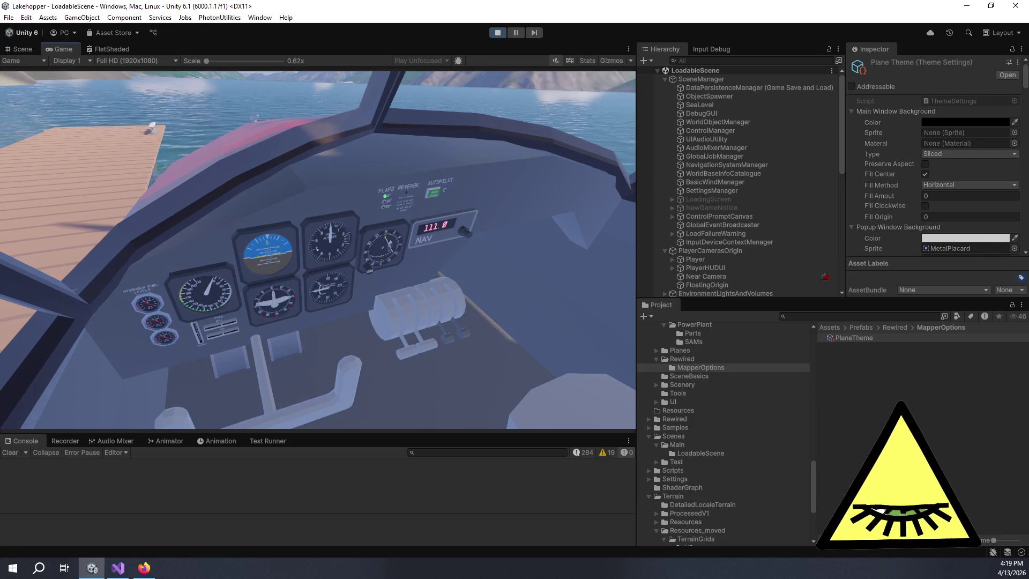
Pause the game and open its settings window showing the Graphics options
key(Escape)
click(326, 296)
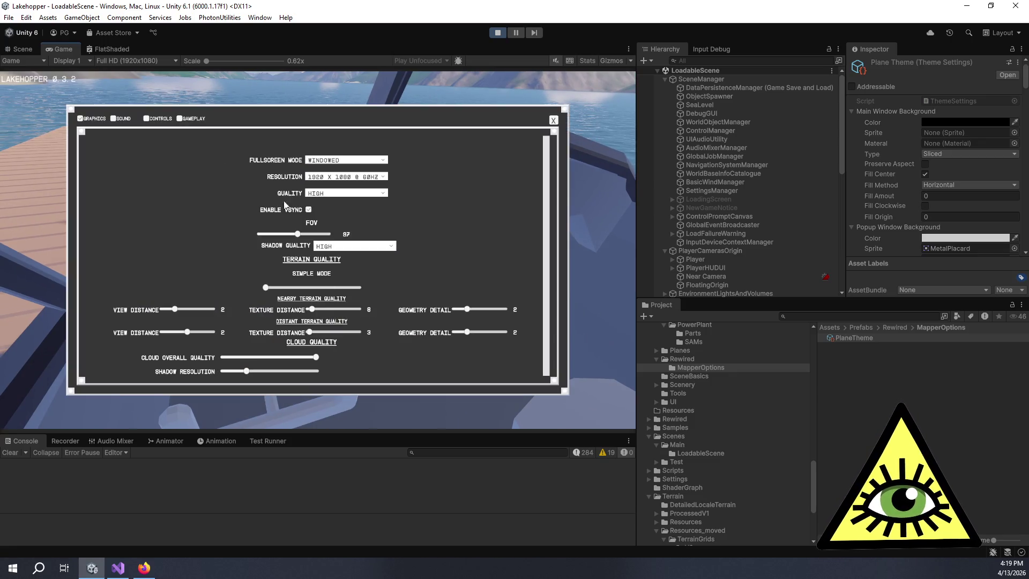
On the Controls page, select the Bravo Throttle Quadrant controller and show its Plane action bindings
click(159, 118)
click(356, 158)
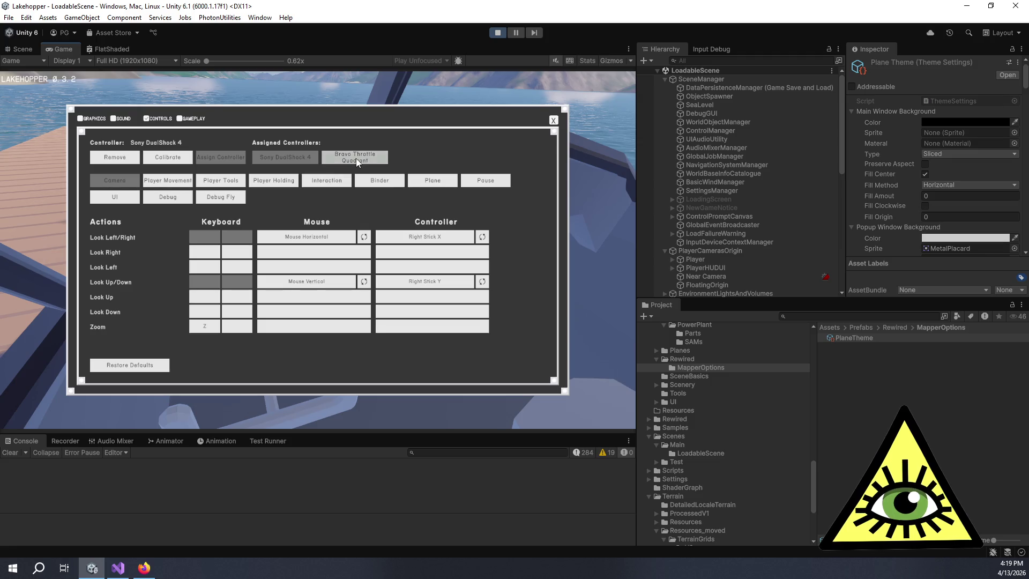
click(307, 155)
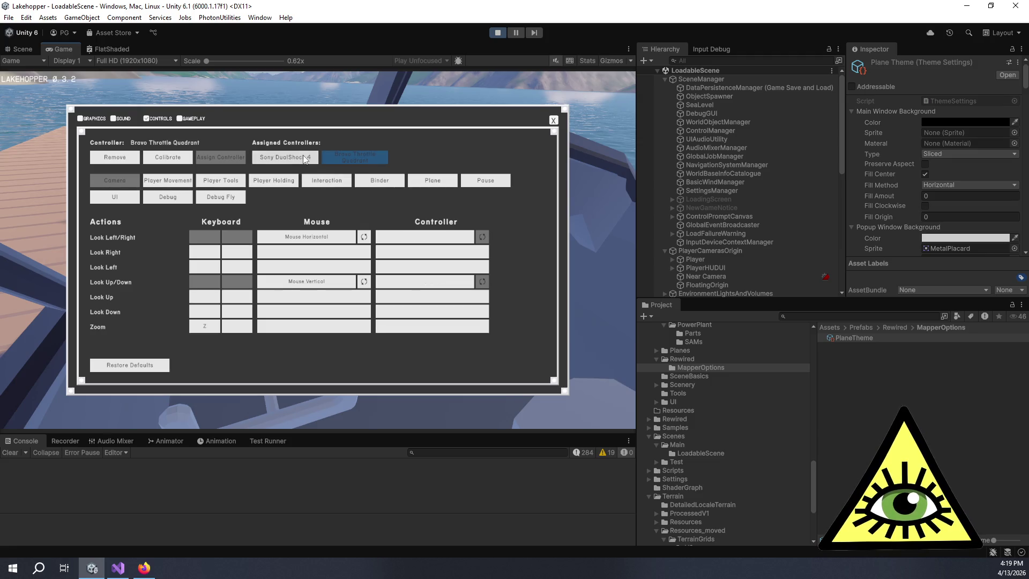
click(341, 160)
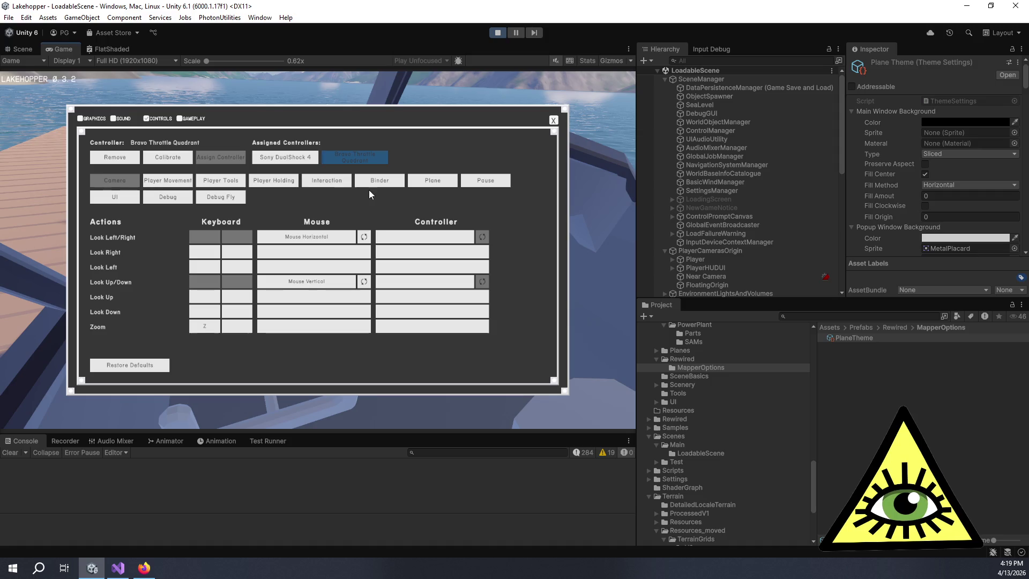
click(416, 182)
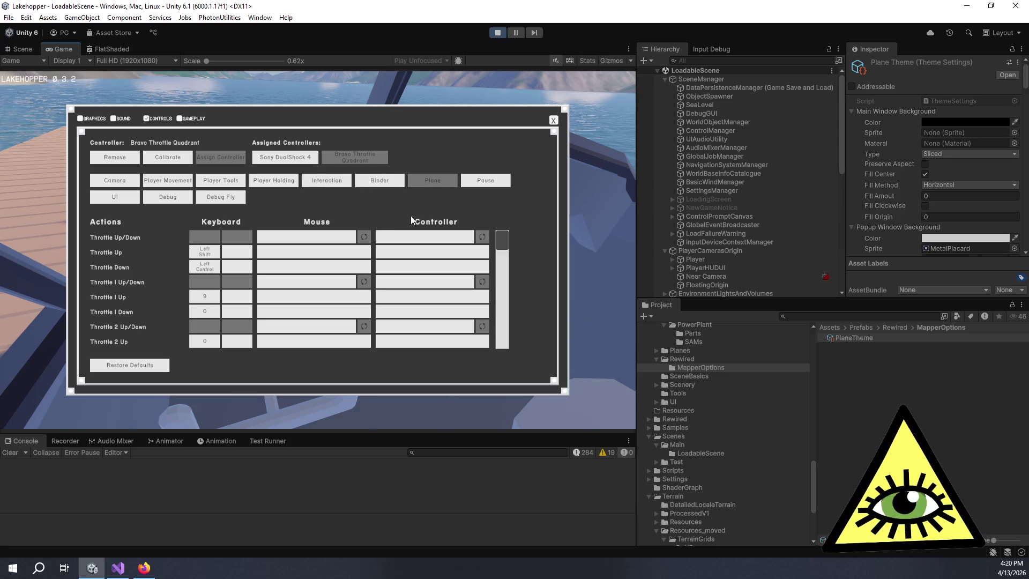
Rebind Throttle I Axis from Axis 0 to Axis I by moving the throttle, then resume play
scroll(322, 271, down, 5)
scroll(150, 273, down, 2)
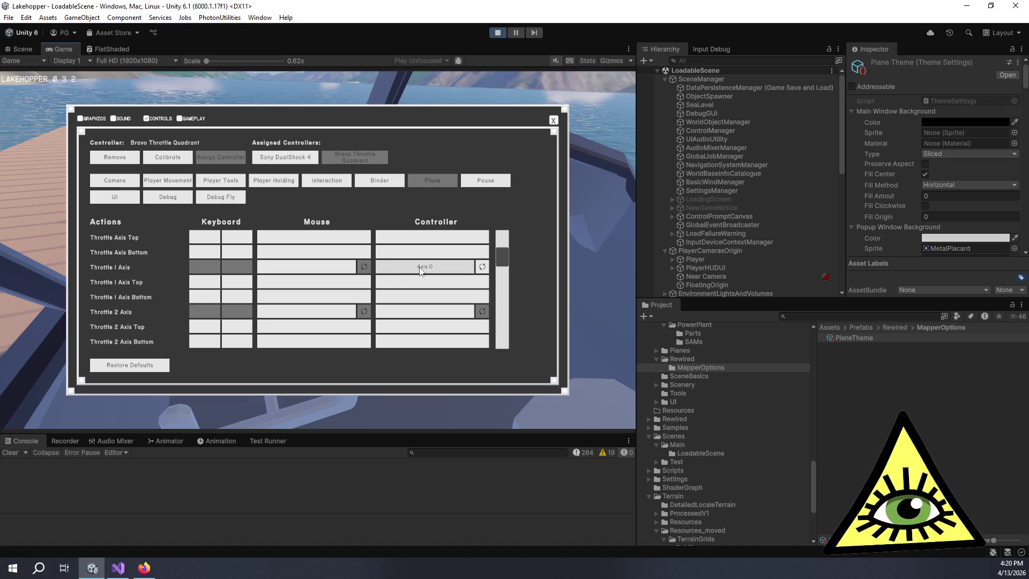
click(418, 267)
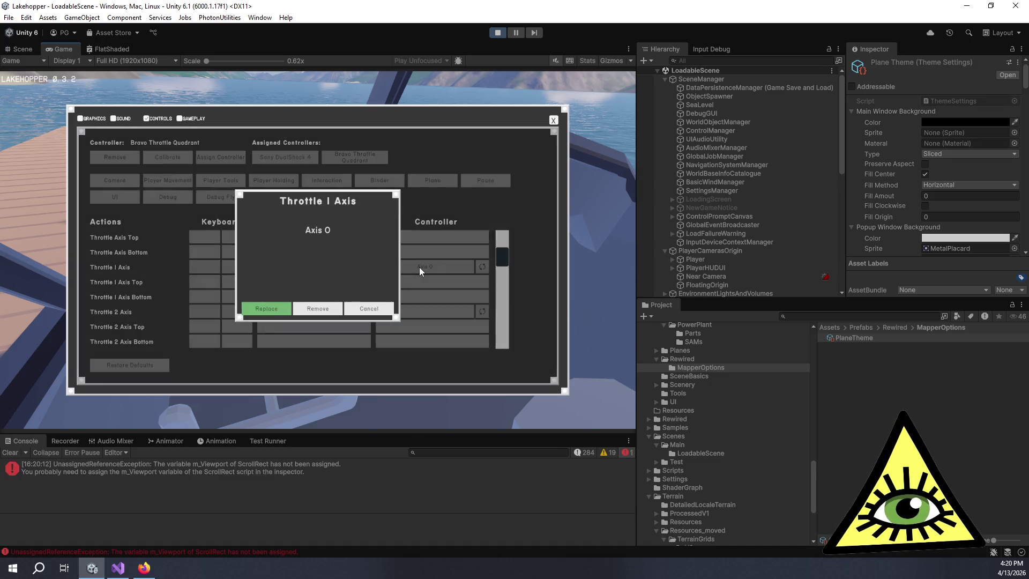
click(281, 308)
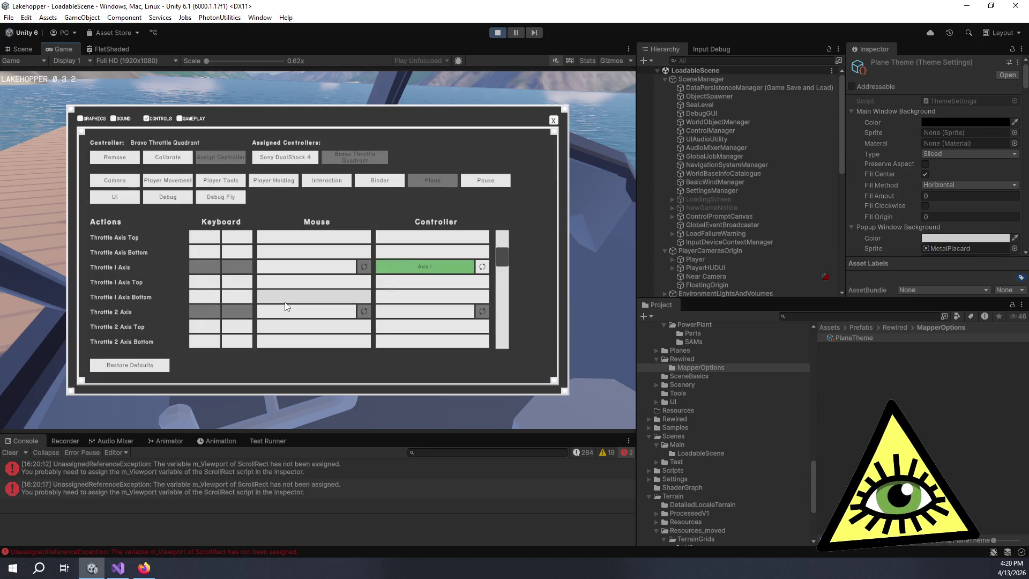
click(487, 272)
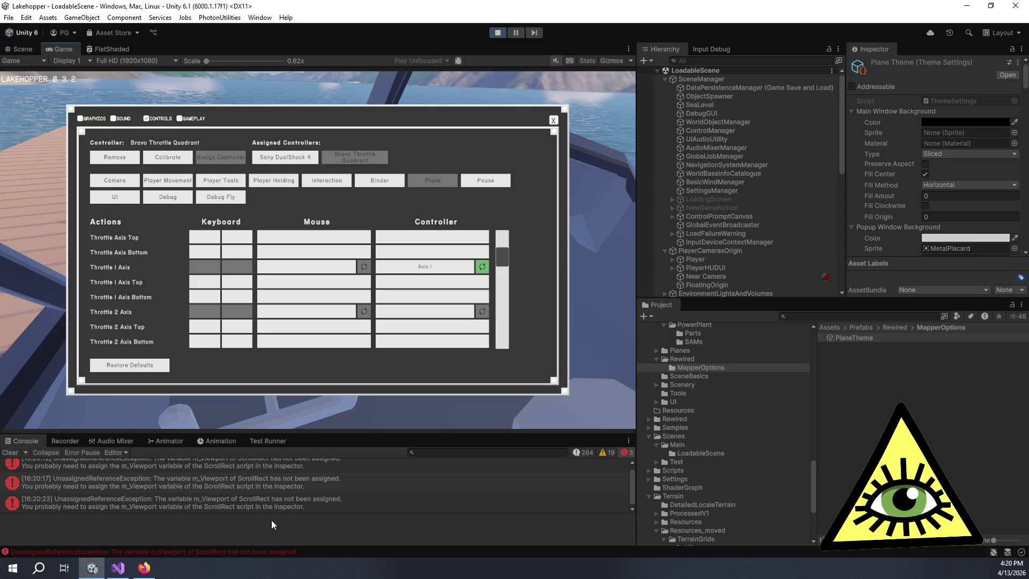
click(551, 120)
click(321, 193)
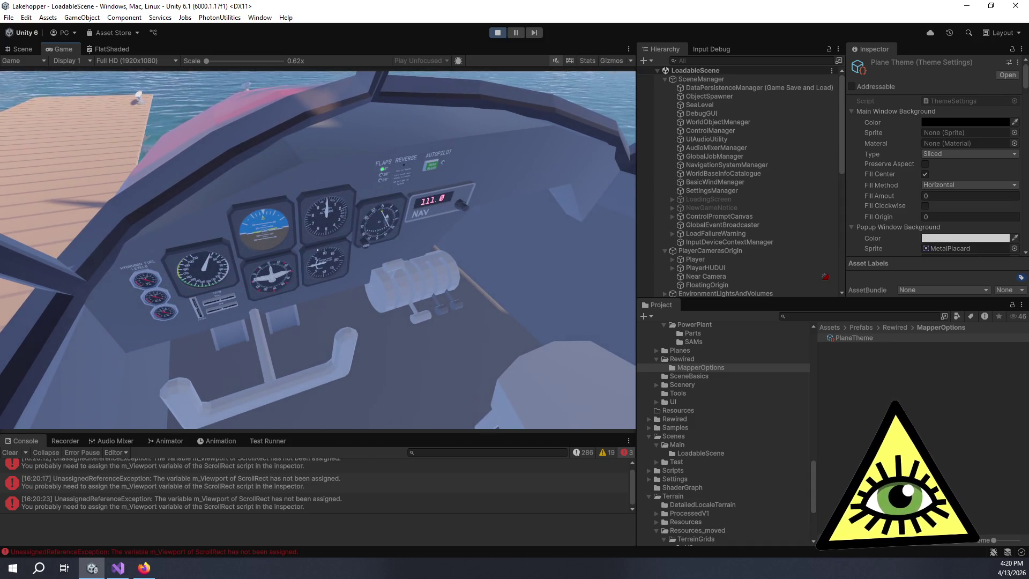
key(Escape)
click(326, 292)
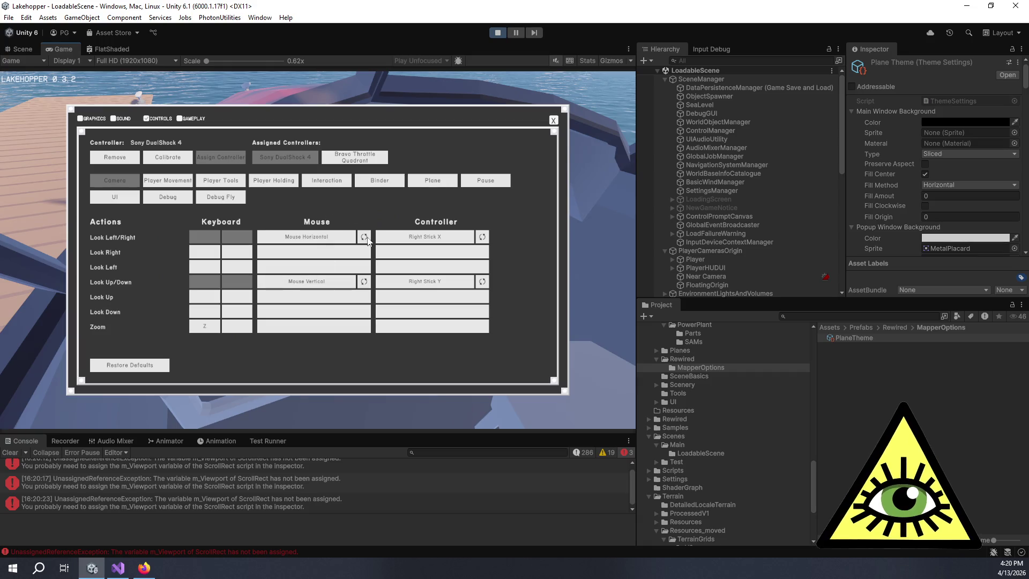
click(352, 159)
click(433, 180)
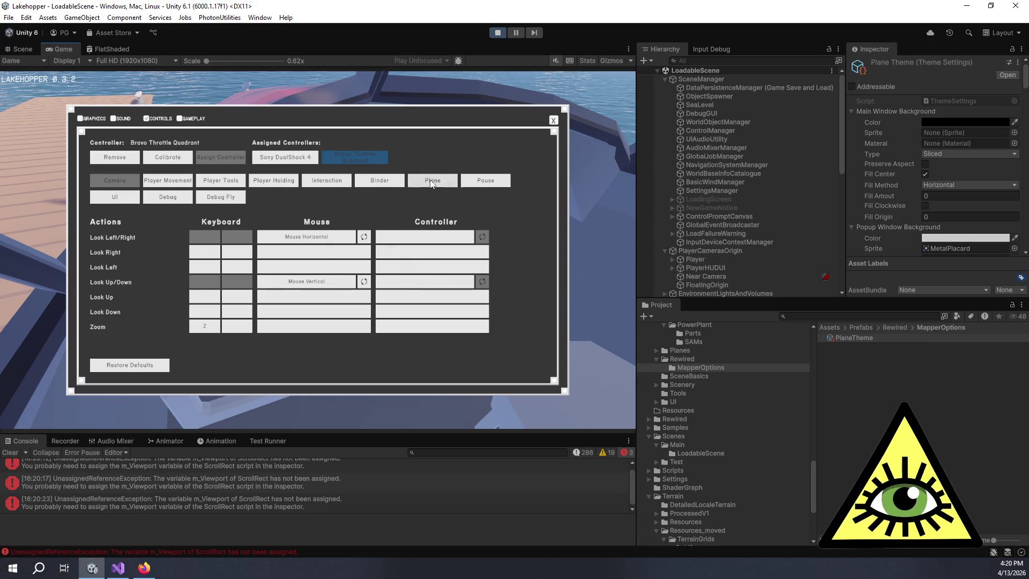
scroll(415, 275, down, 3)
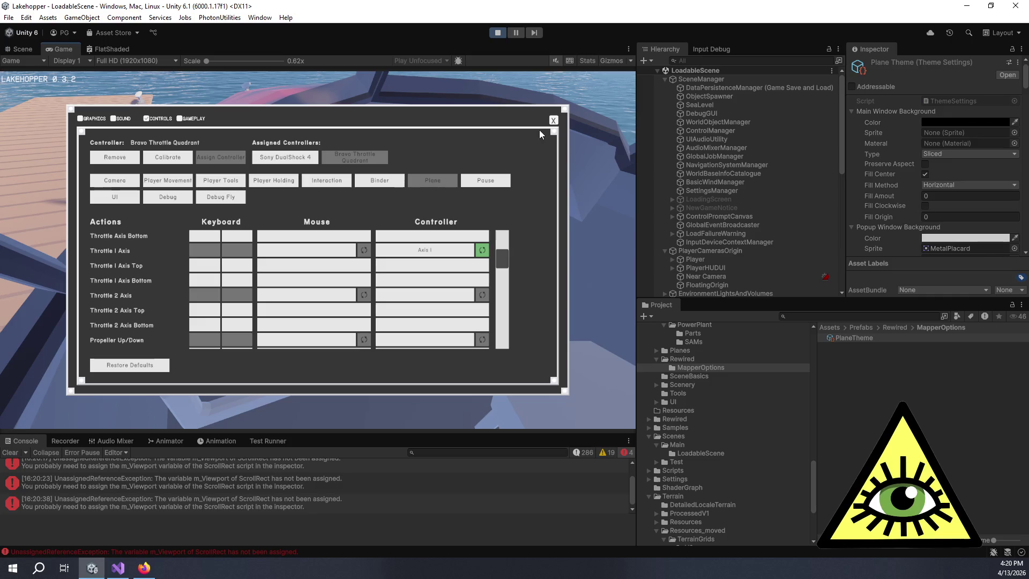
click(553, 121)
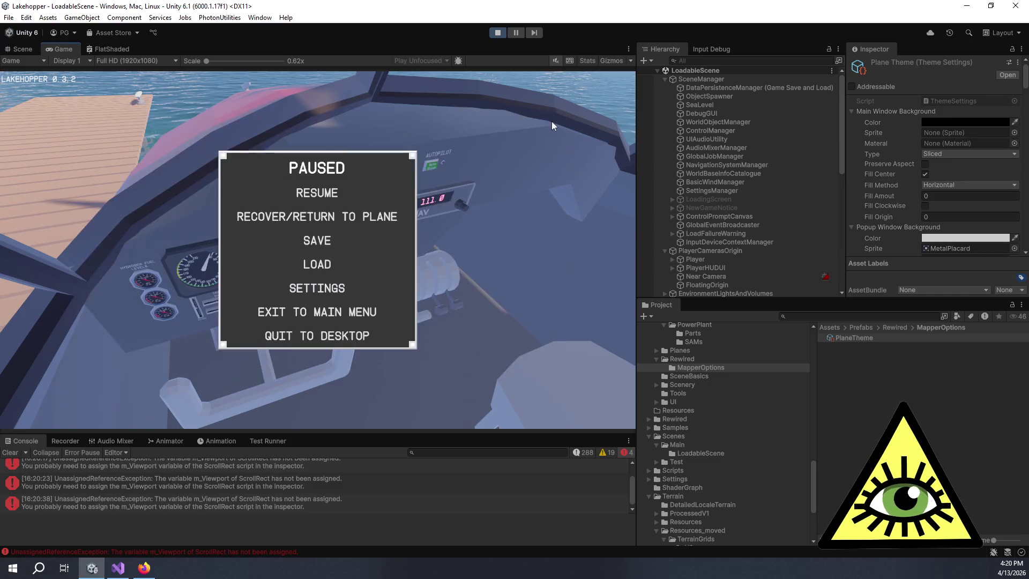
click(317, 191)
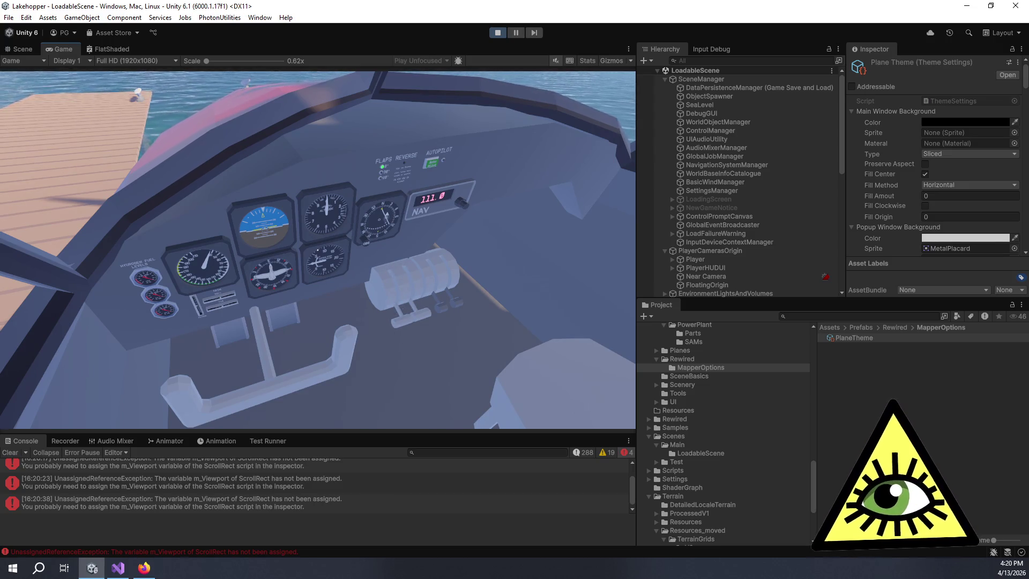
Pause and open calibration for the Bravo Throttle Quadrant instead of the DualShock 4, selecting Axis I
key(Escape)
click(317, 288)
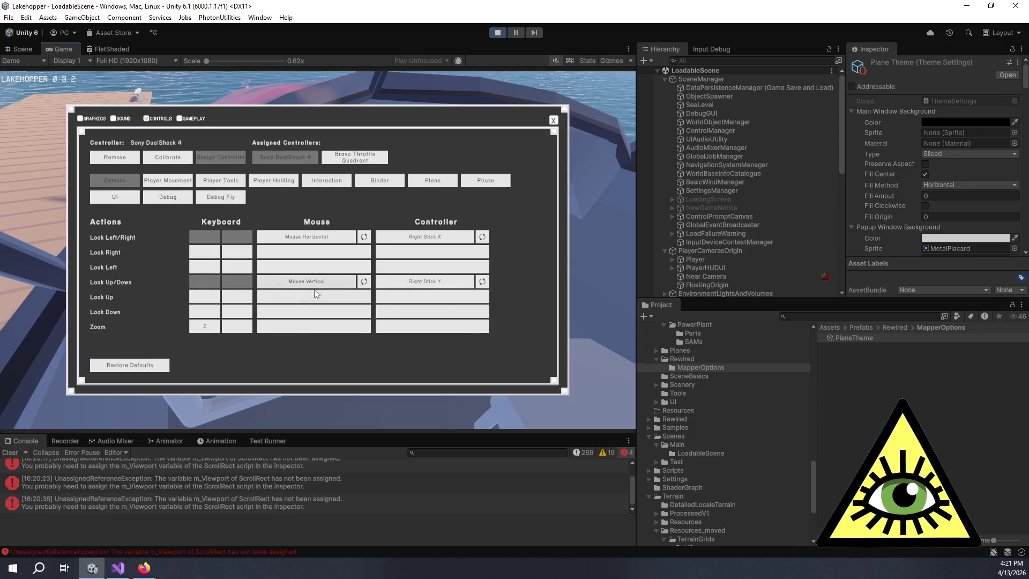
click(182, 158)
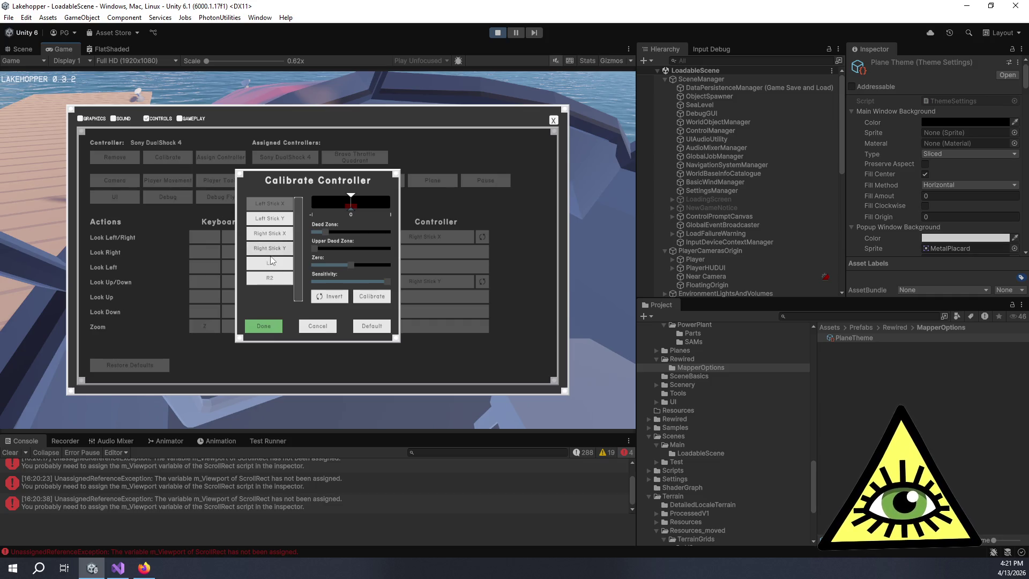
click(317, 325)
click(367, 156)
click(171, 158)
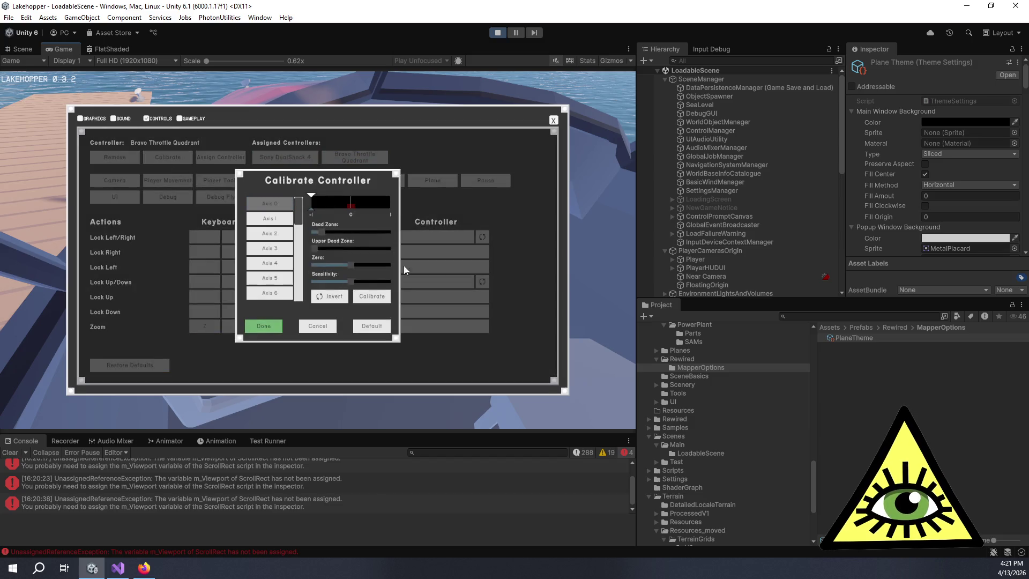
click(270, 219)
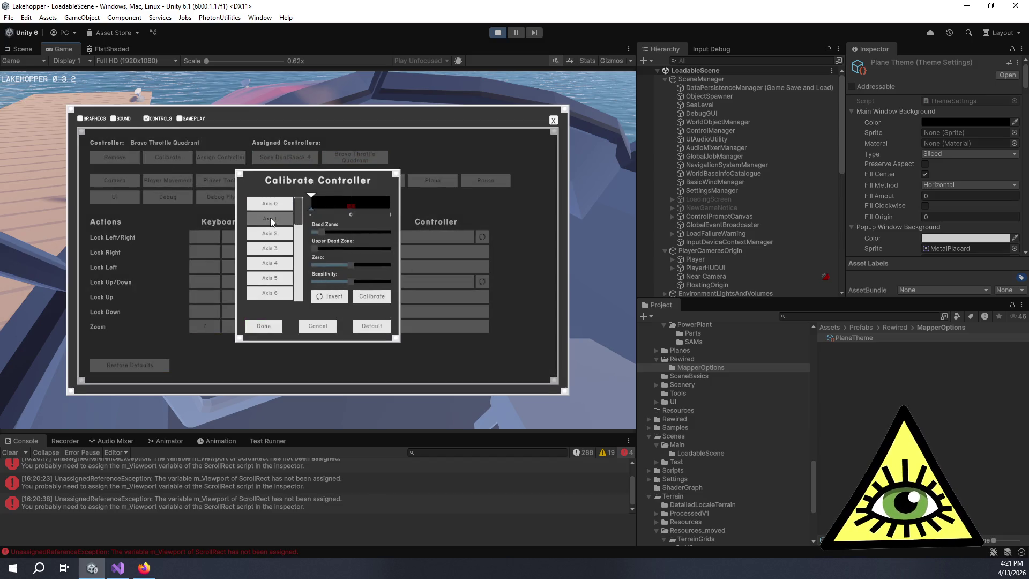
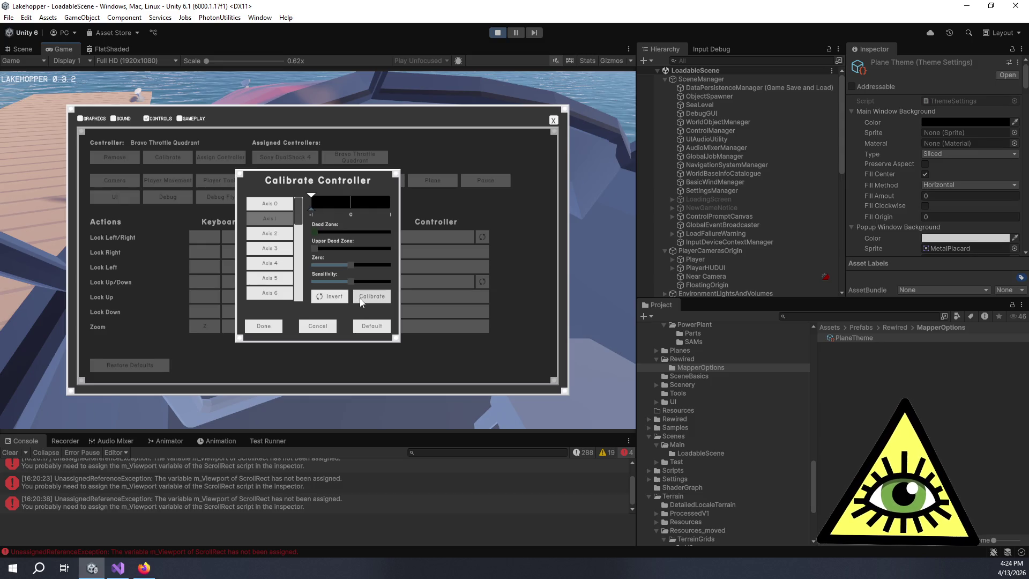
Calibrate the Bravo Throttle Quadrant axis zero point and let the Calibrate Zero countdown finish
click(361, 300)
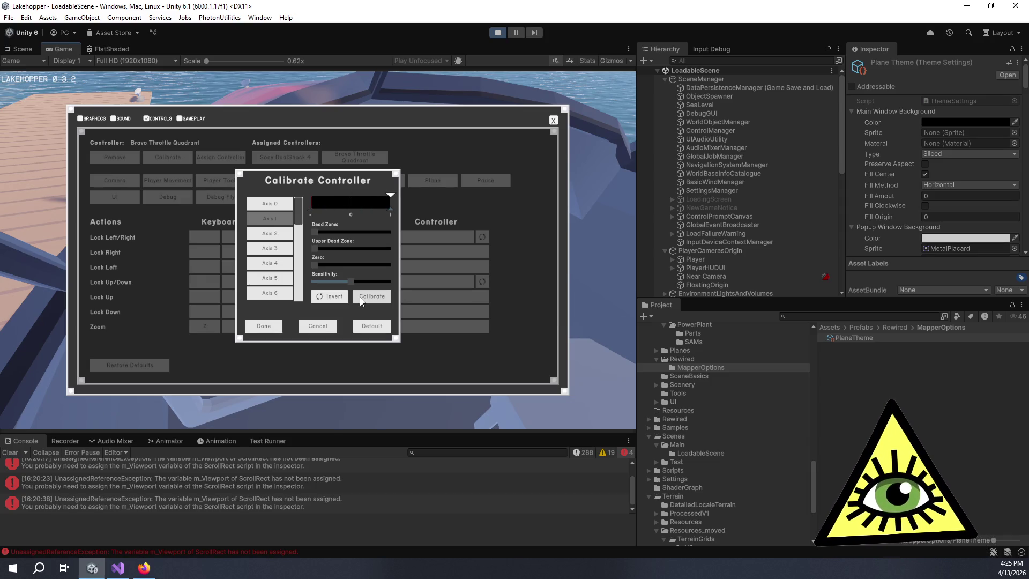
Stop play mode and launch the Rewired Editor from the Rewired Initializer object
click(494, 34)
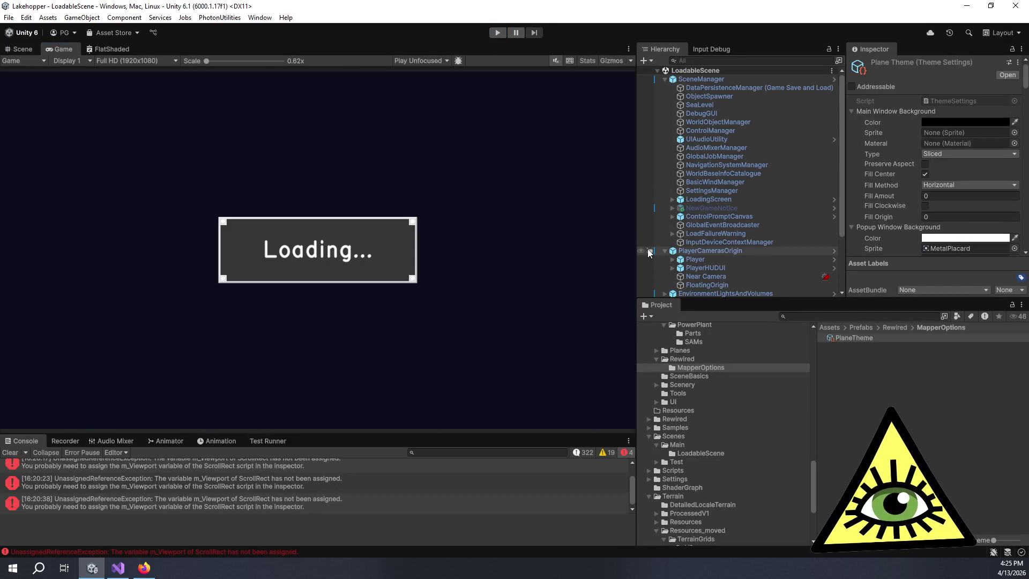
scroll(749, 240, down, 3)
click(734, 292)
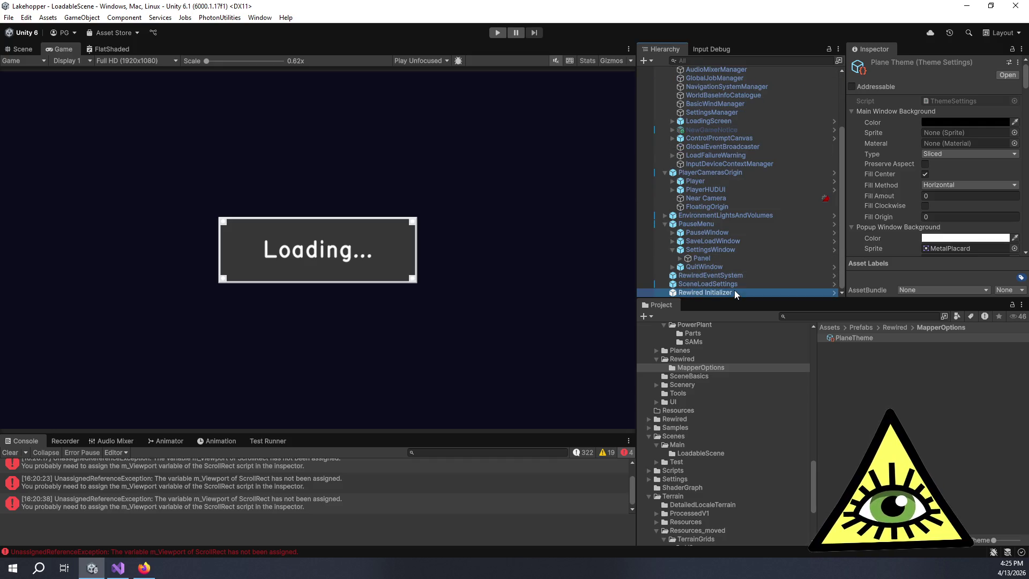
click(899, 229)
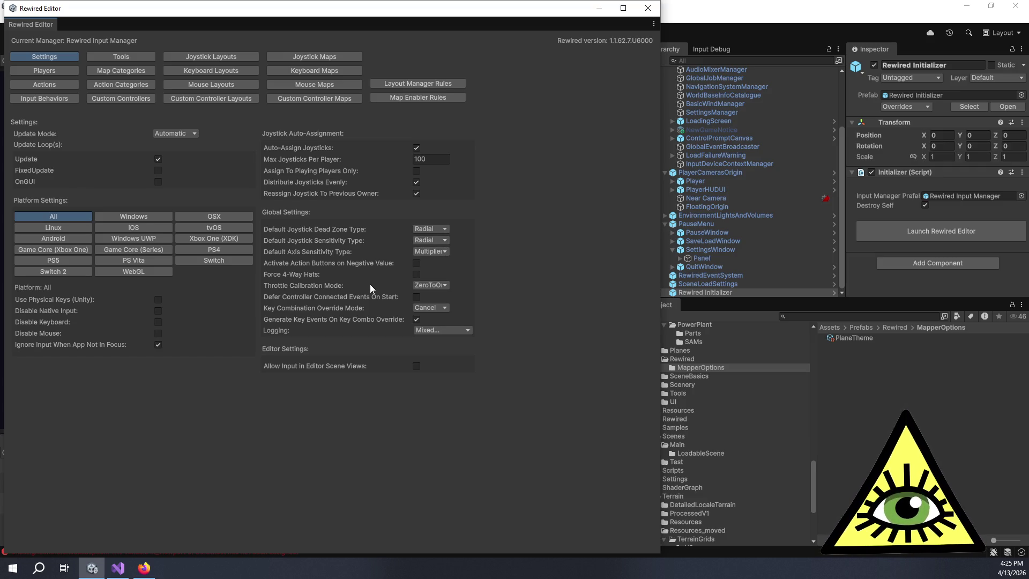
Set Rewired's Throttle Calibration Mode to the Negative option and close the Rewired Editor
click(424, 285)
click(455, 306)
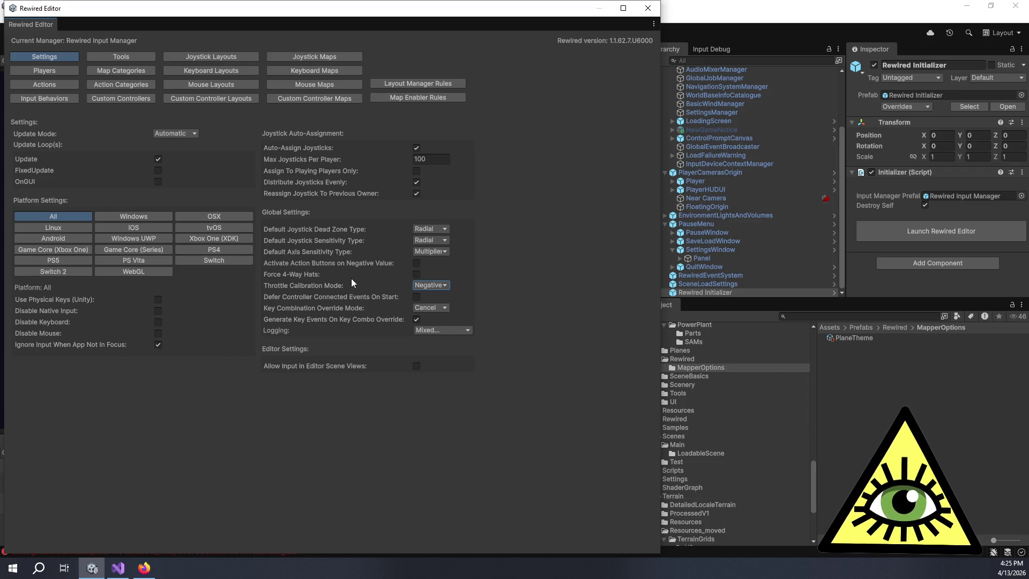
mouse_move(335, 284)
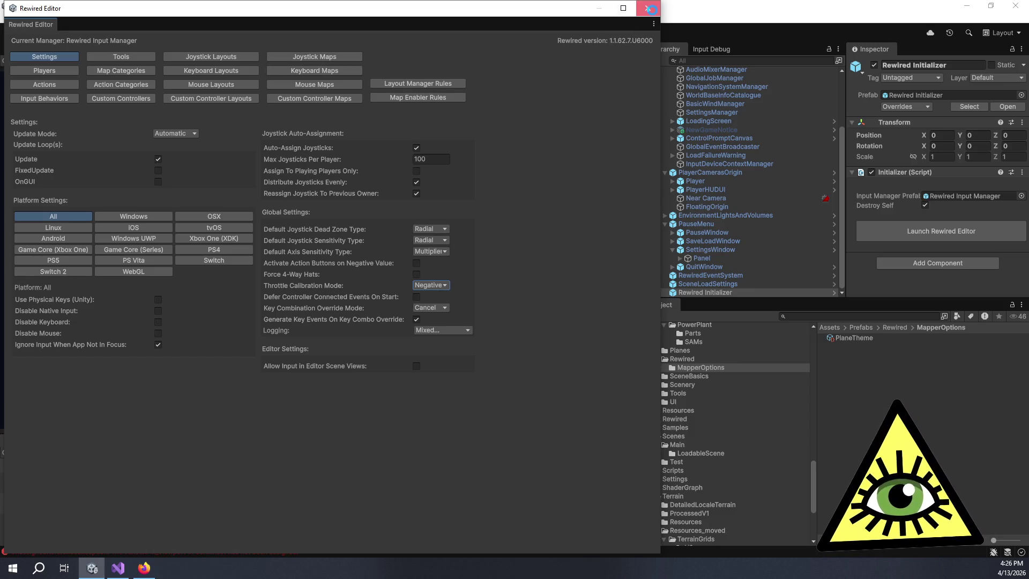
click(647, 7)
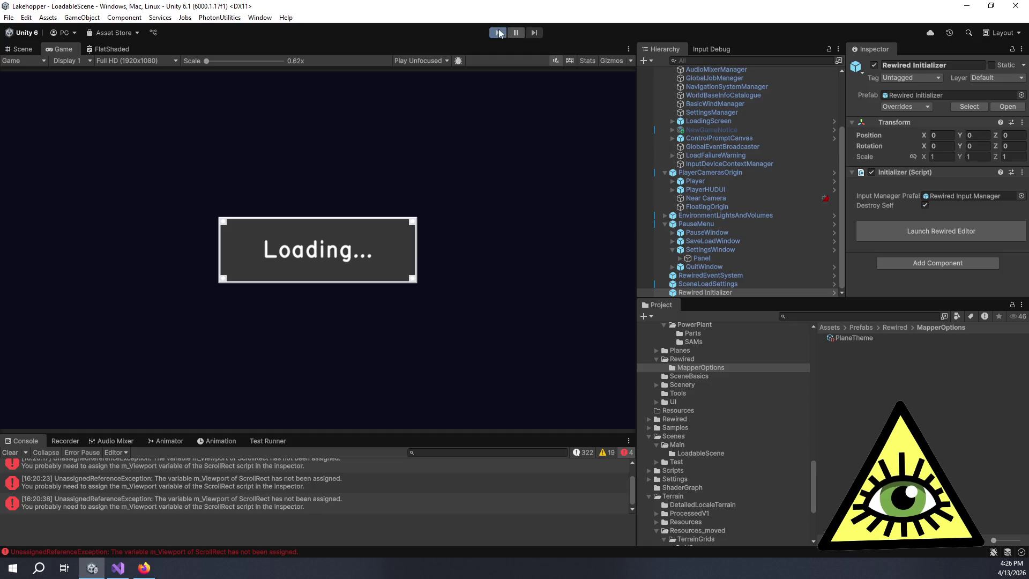
Restart play mode and wait for the LoadableScene cockpit view to load
click(499, 34)
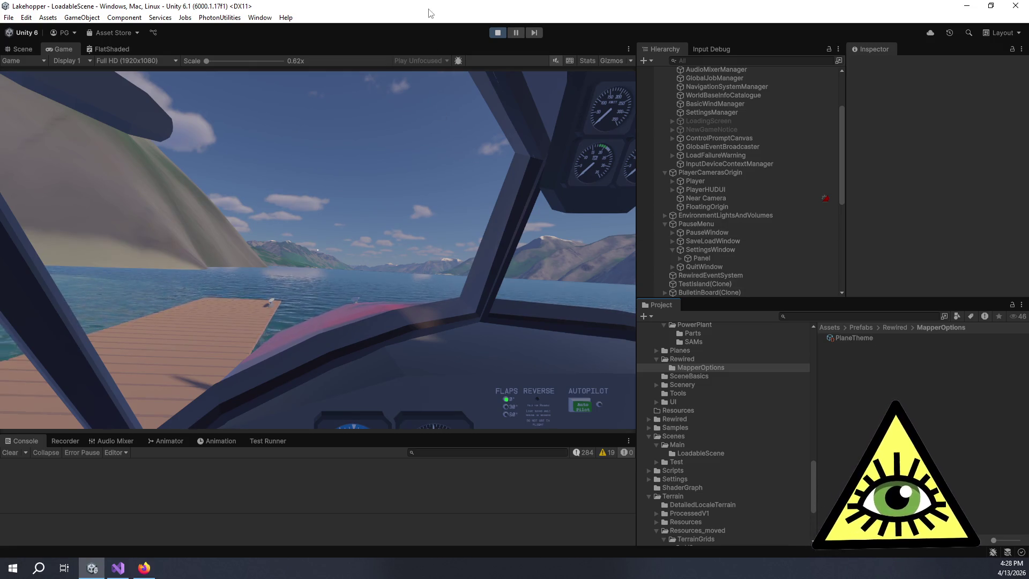
From the pause menu, open Settings > Controls and the Bravo Throttle Quadrant calibration dialog
key(Escape)
click(331, 279)
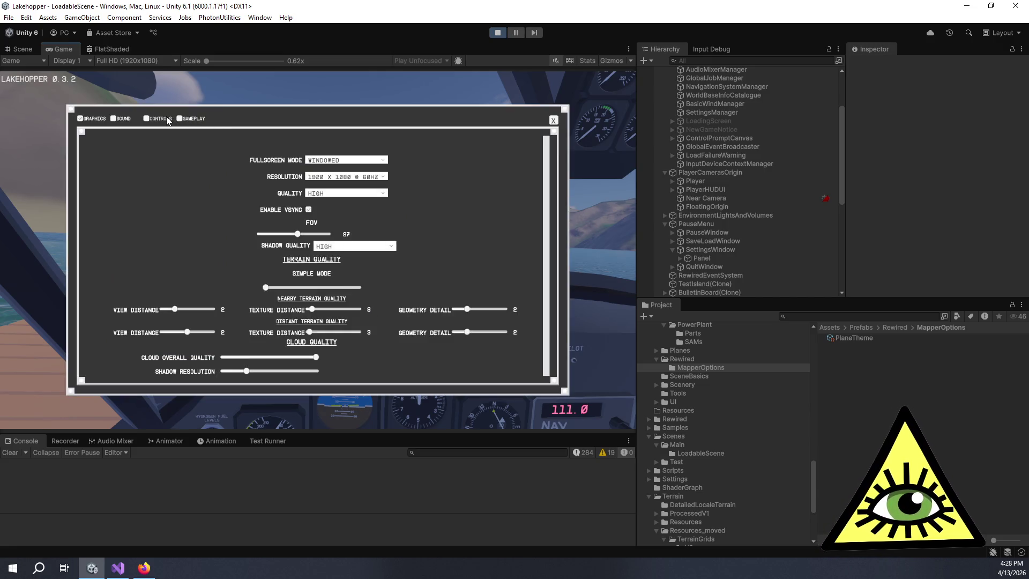
click(553, 120)
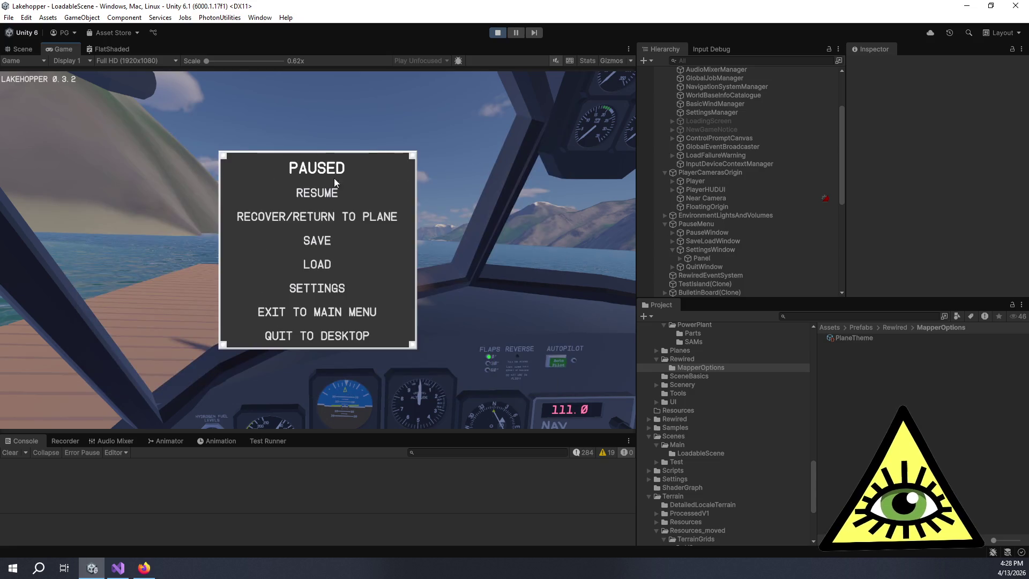
key(Escape)
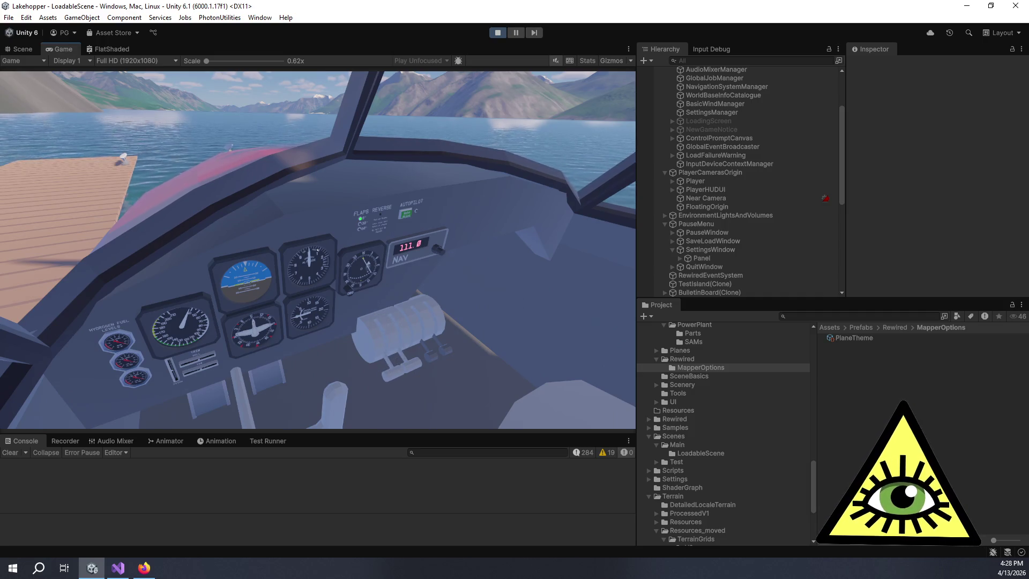
key(Escape)
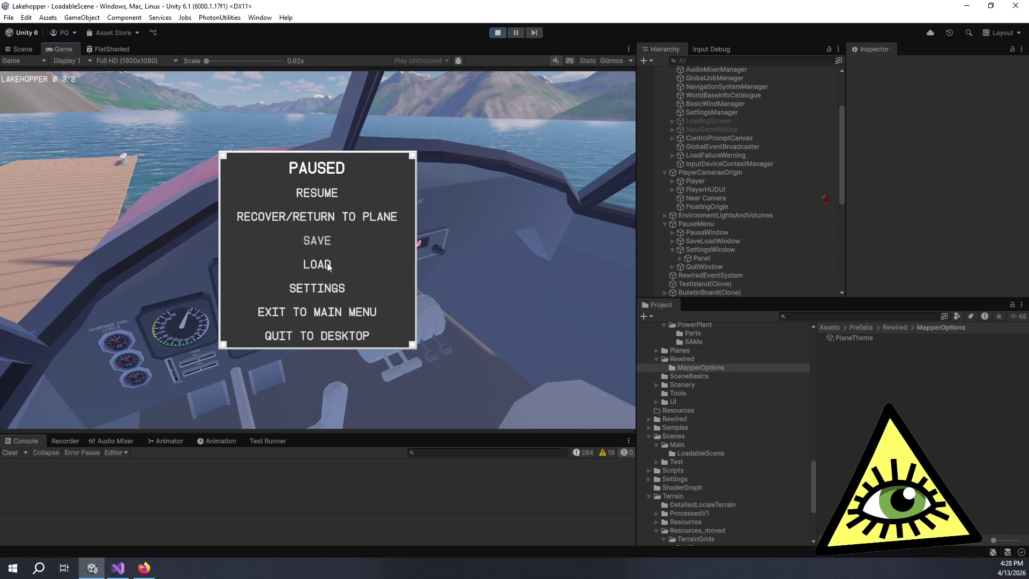
click(320, 289)
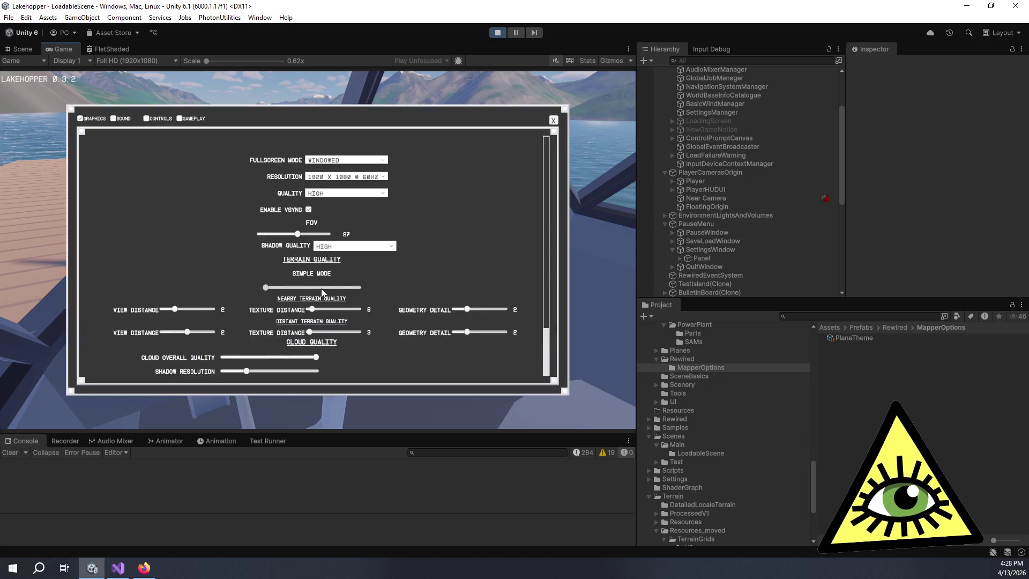
click(159, 121)
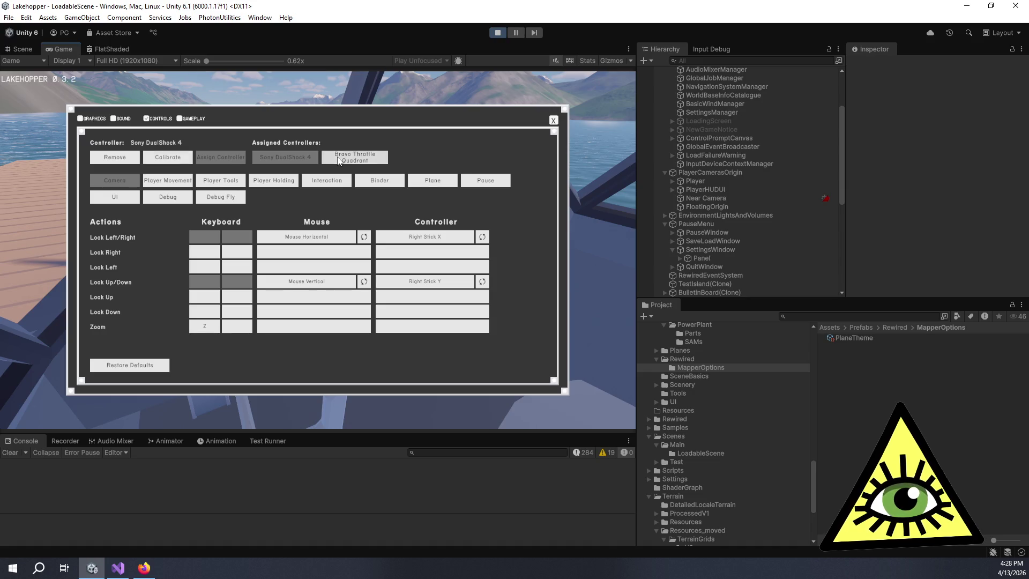
click(163, 157)
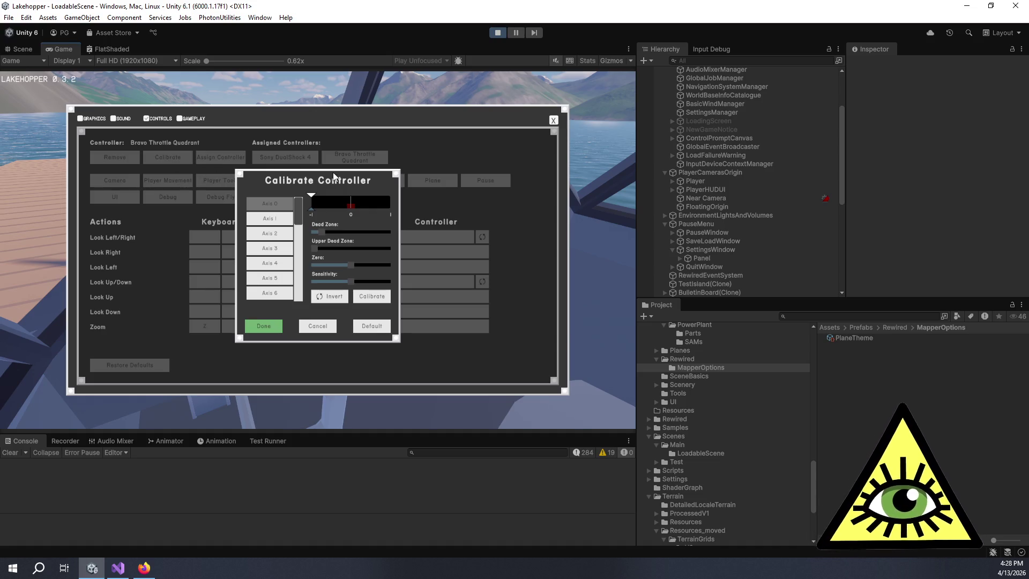
Calibrate Axis 1's zero point twice, confirm with Done, close settings and resume flying
click(274, 218)
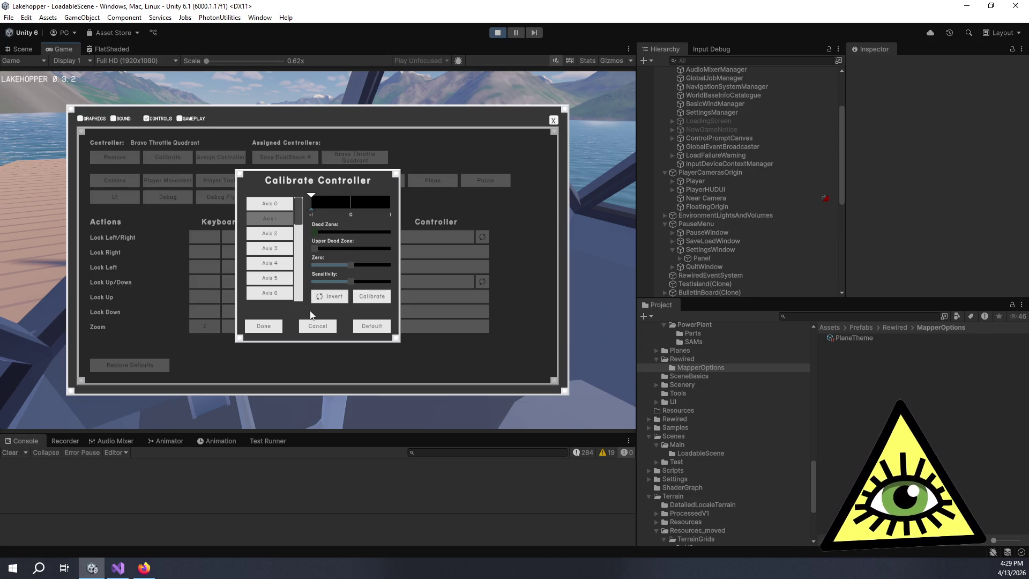
click(376, 300)
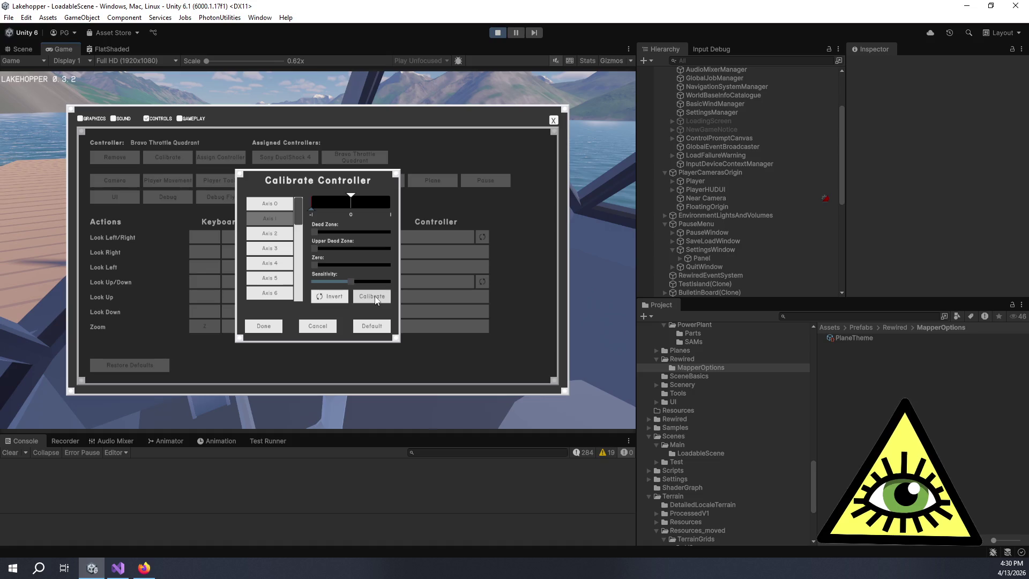
click(375, 298)
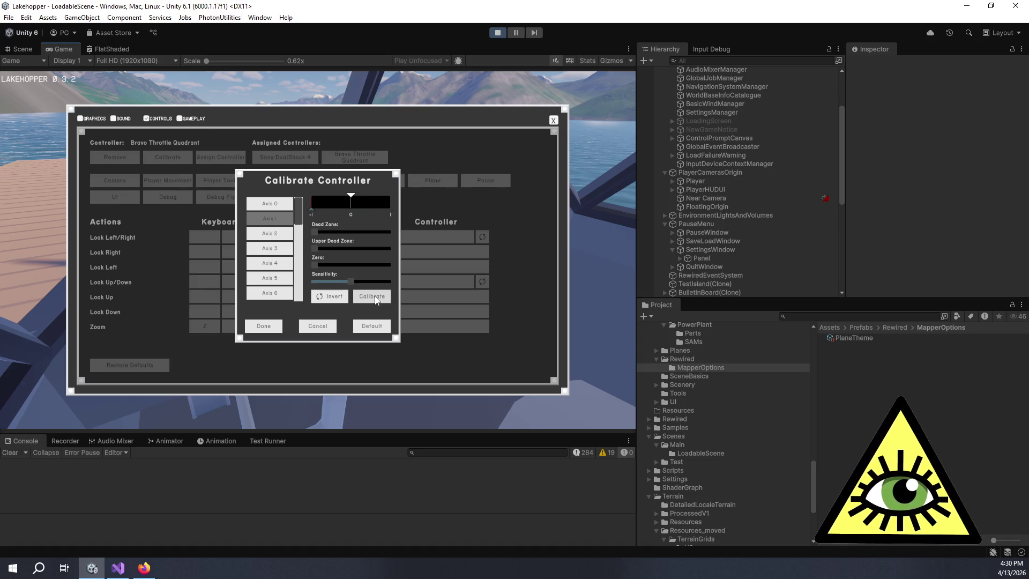
click(268, 325)
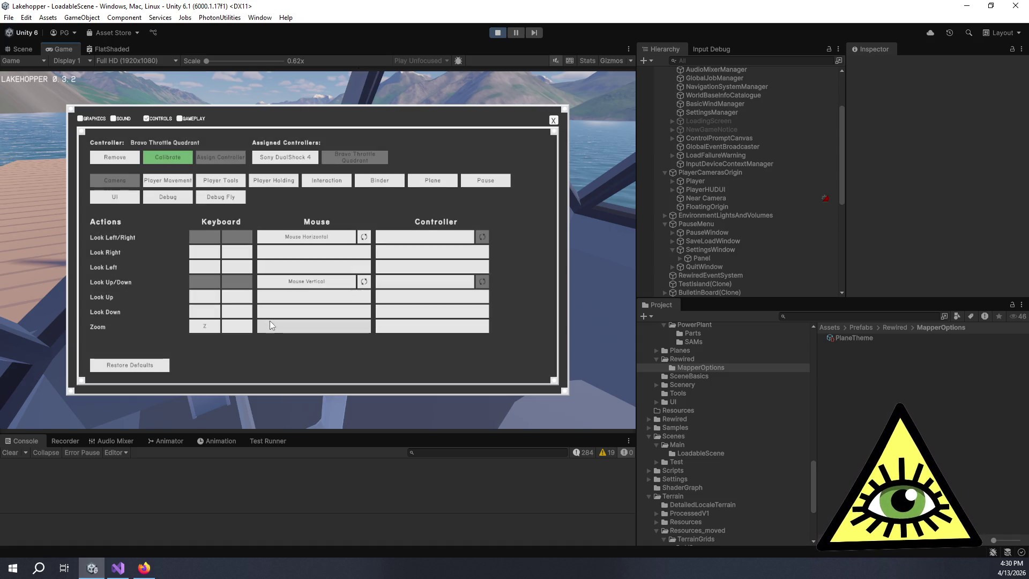
click(553, 120)
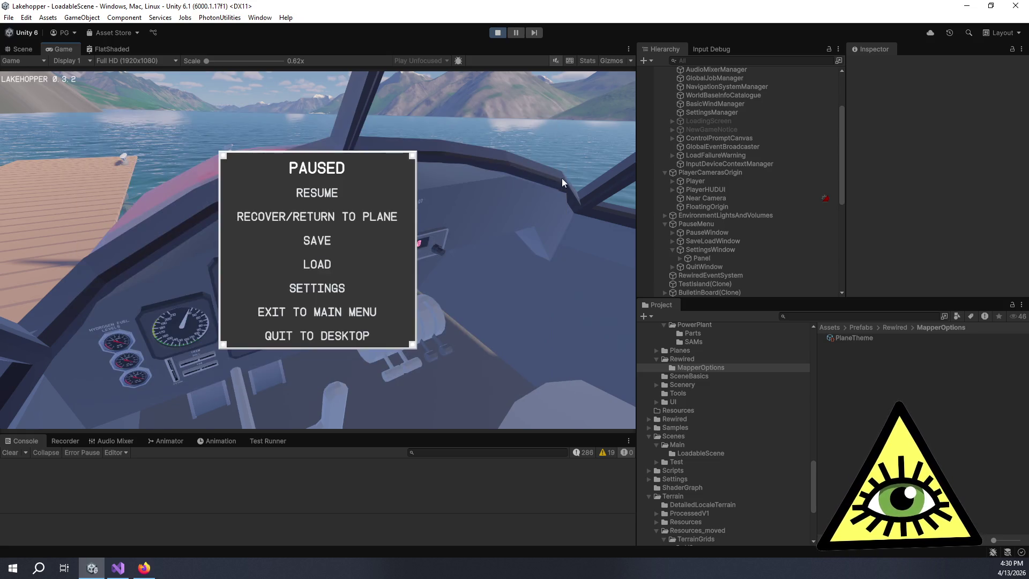
click(348, 193)
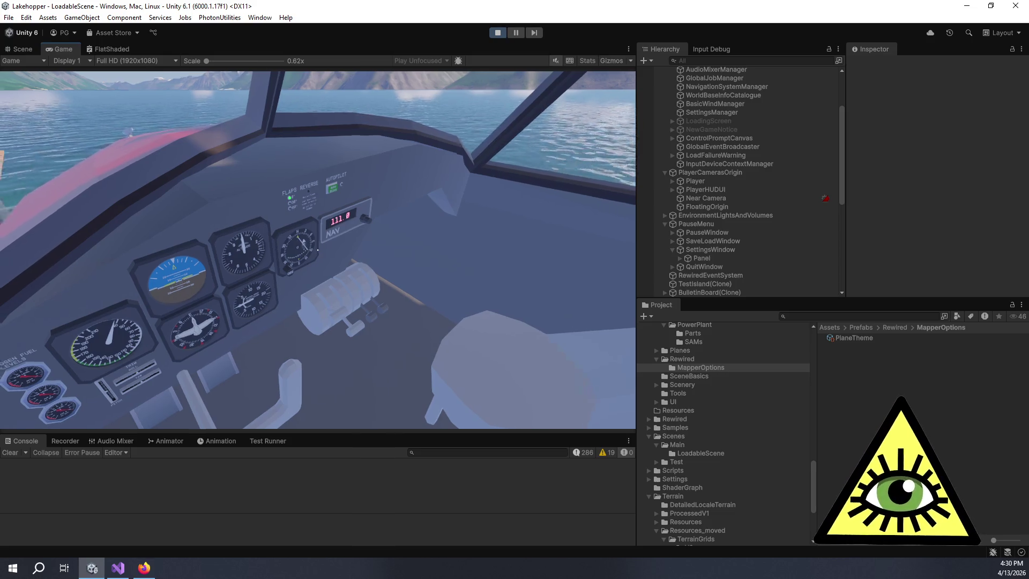
Pause and stop play mode, then reopen the Rewired Editor from the Rewired Initializer
key(Escape)
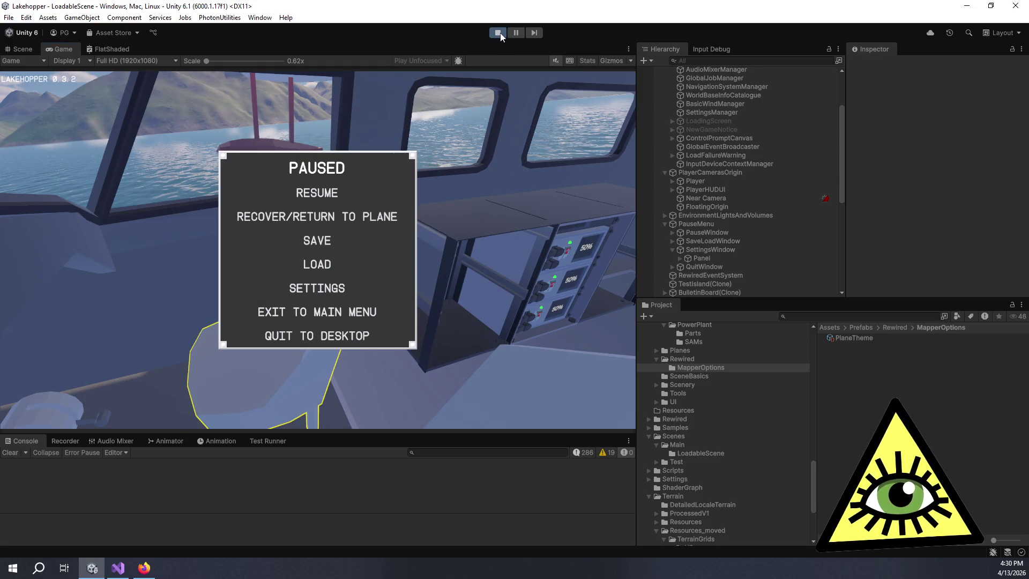
click(498, 33)
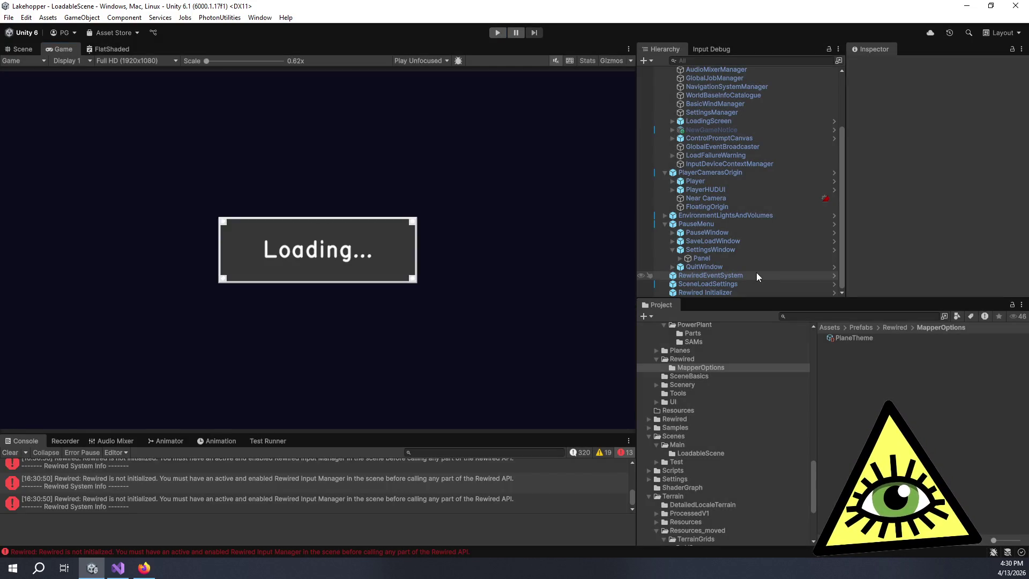
click(753, 292)
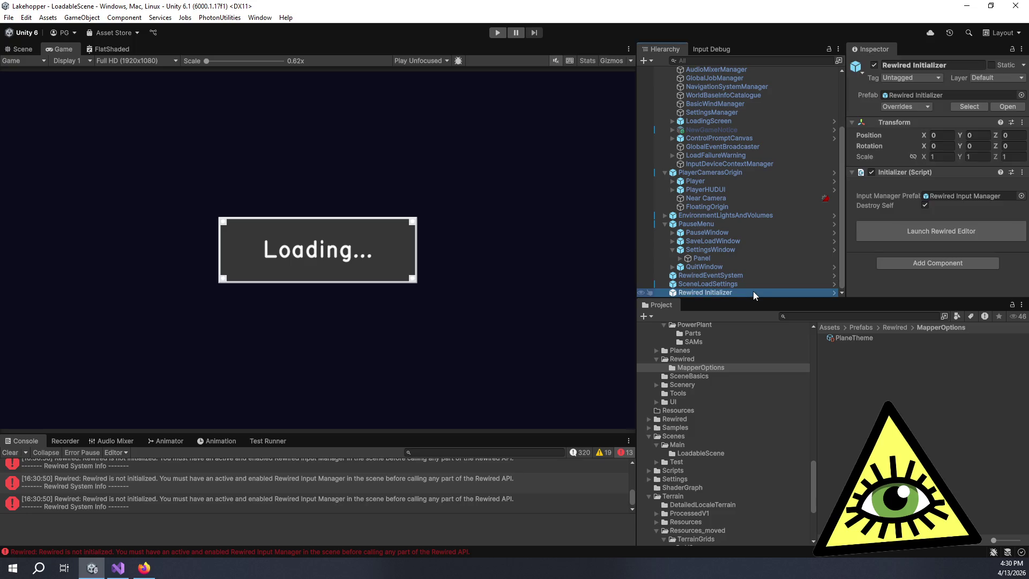
click(906, 240)
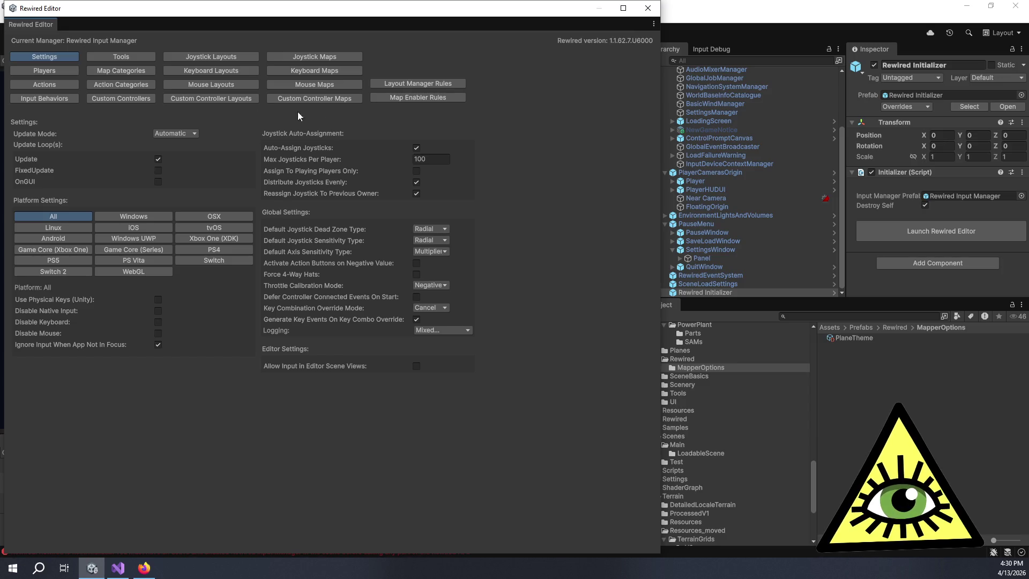
Keep Throttle Calibration Mode at NegativeOneToOne, close the Rewired Editor and restart play mode
click(441, 285)
click(569, 268)
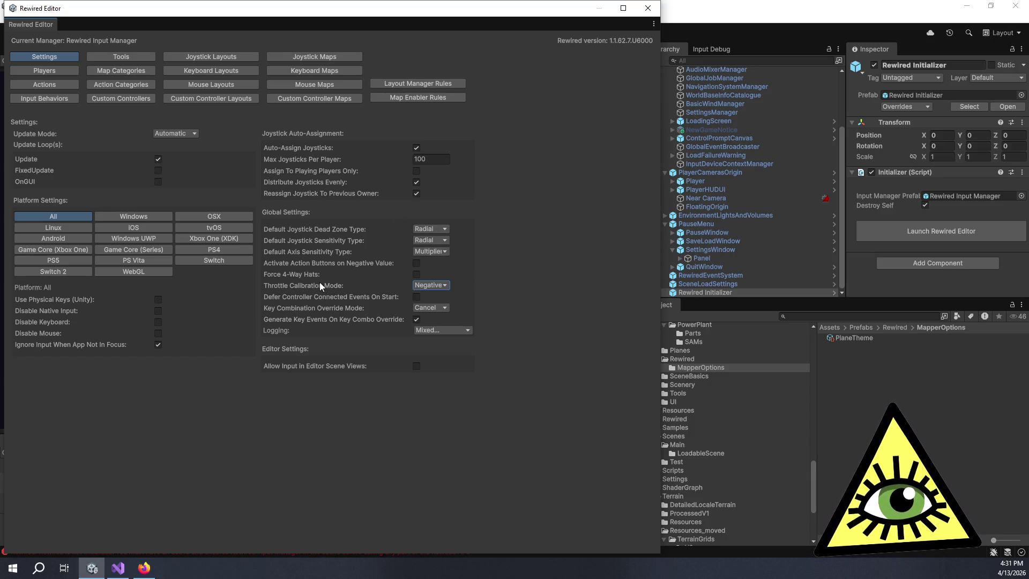
mouse_move(322, 283)
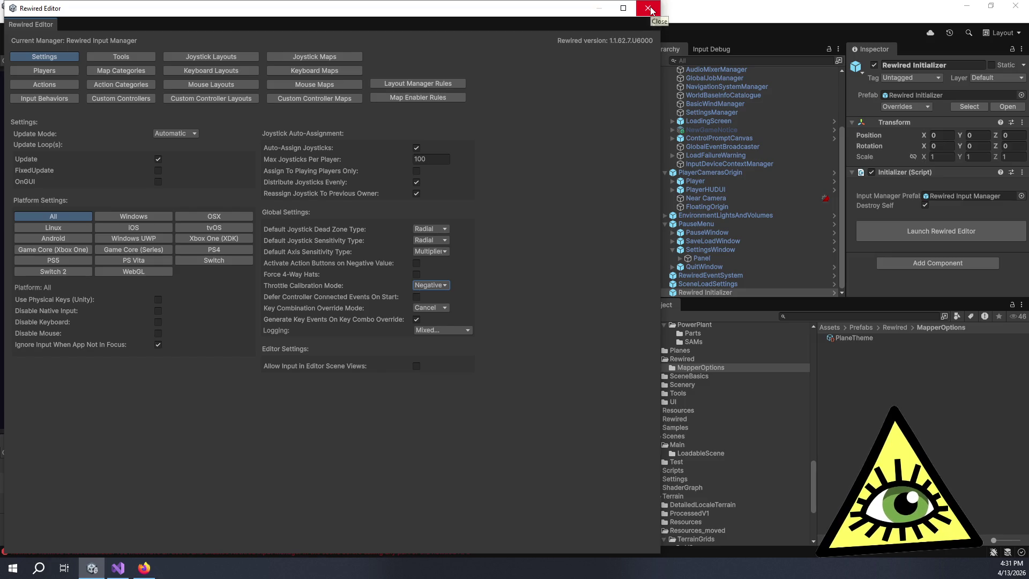
click(650, 9)
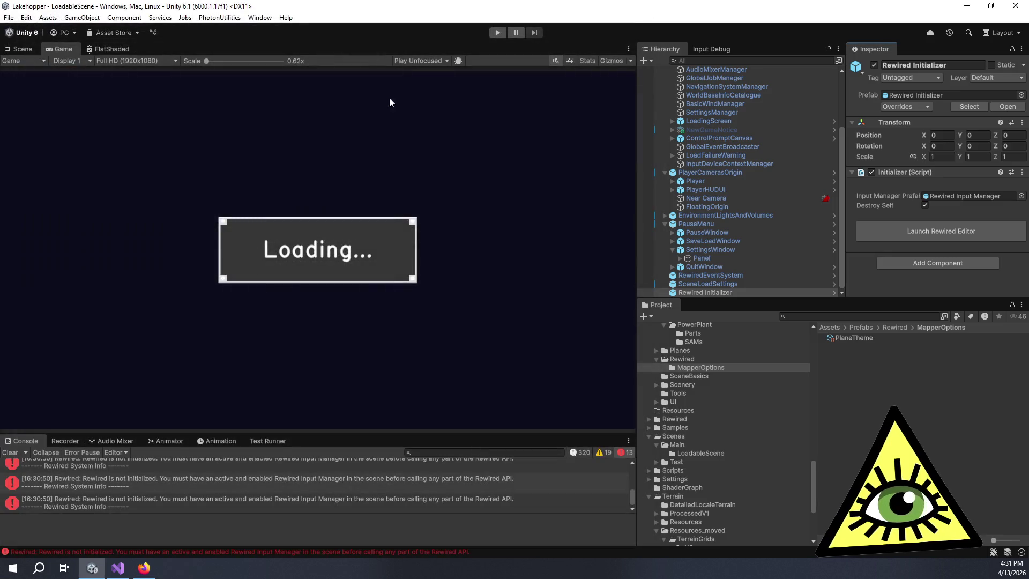
click(497, 33)
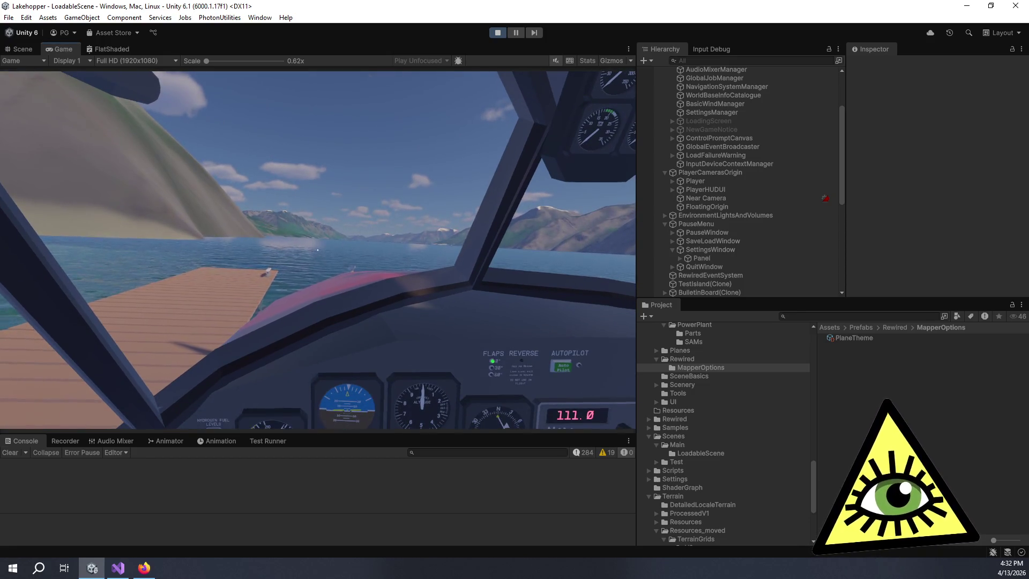
Open Settings > Controls, choose the Plane category and select the Bravo Throttle Quadrant
key(Escape)
click(332, 285)
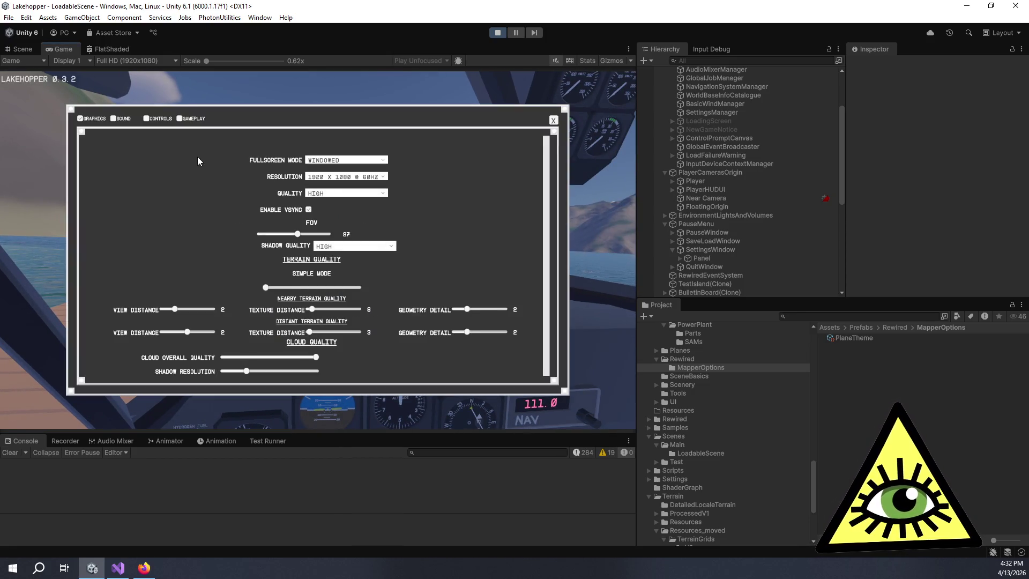
click(182, 119)
click(166, 117)
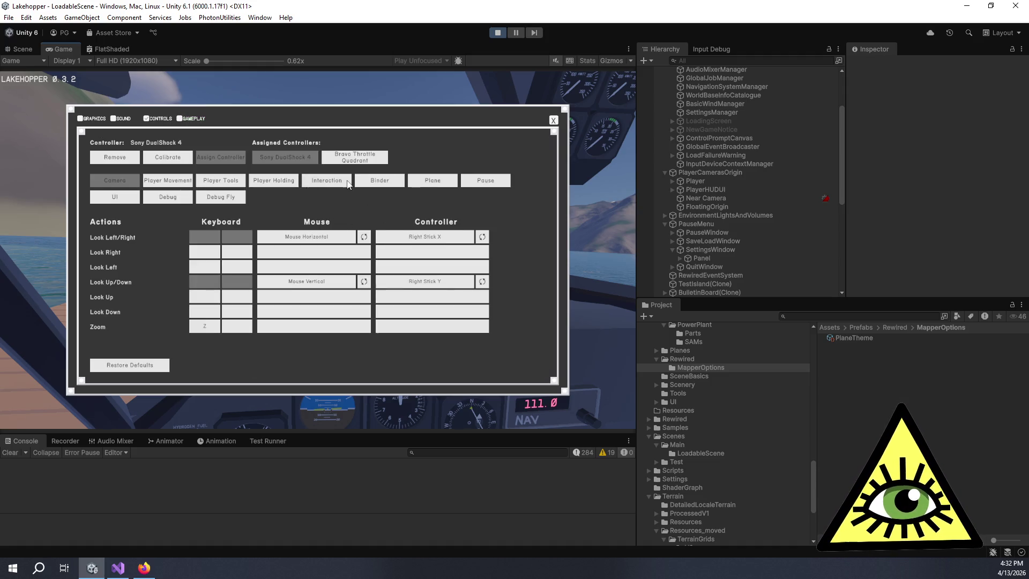
click(433, 181)
click(354, 157)
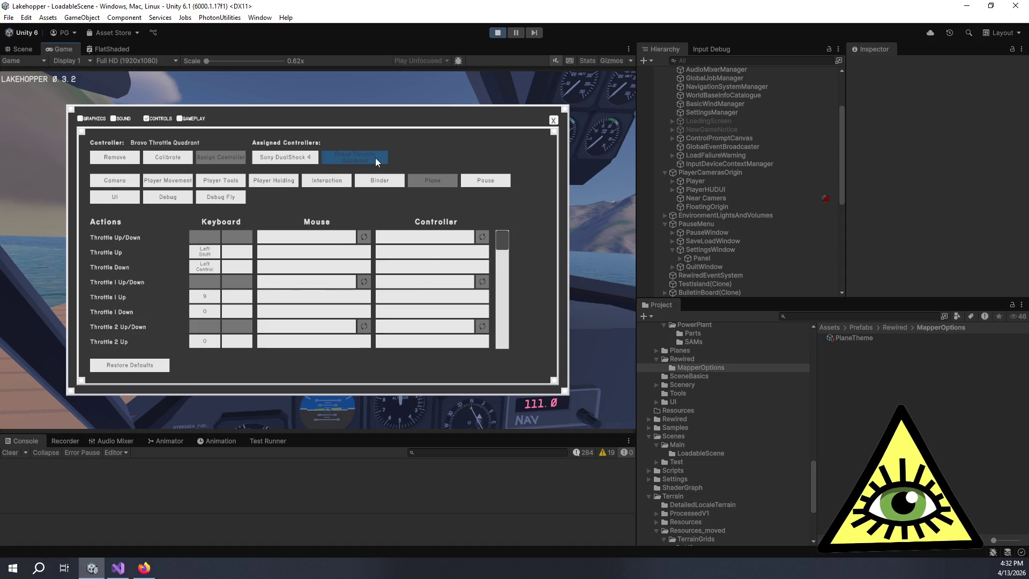
Reset Axis 1 calibration to defaults, set its dead zone to zero, and recalibrate its zero point
click(185, 157)
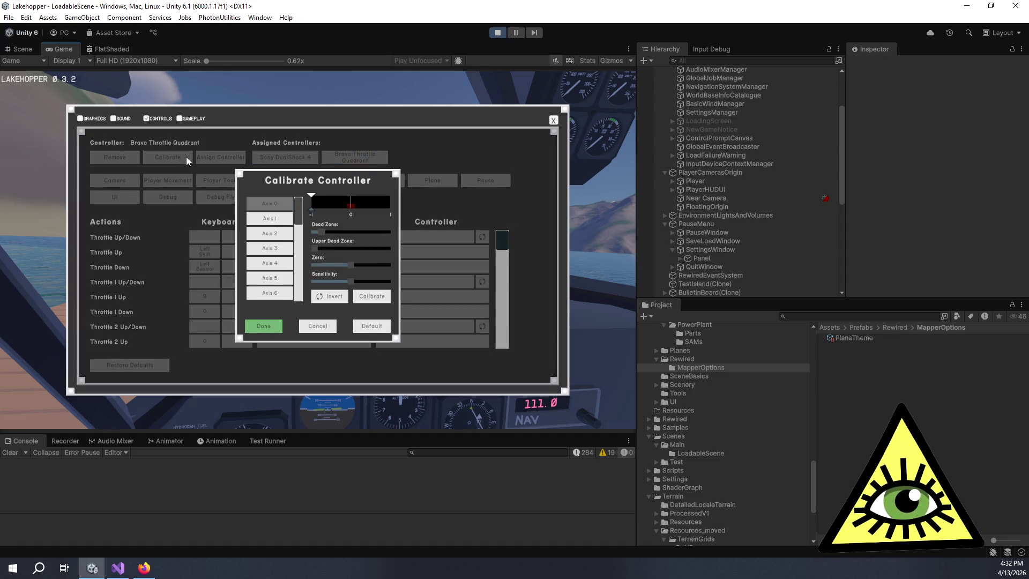
click(259, 227)
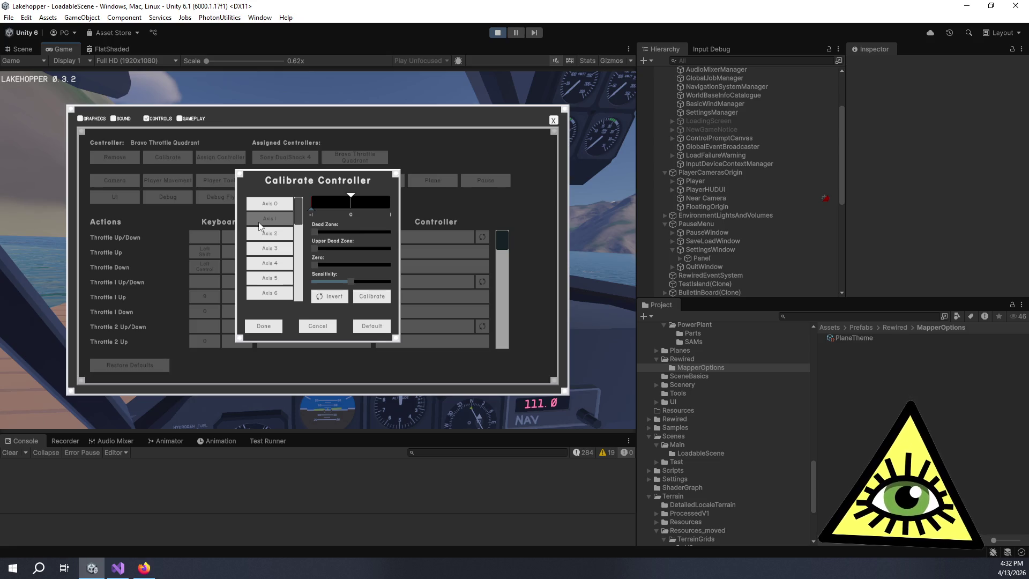
click(363, 327)
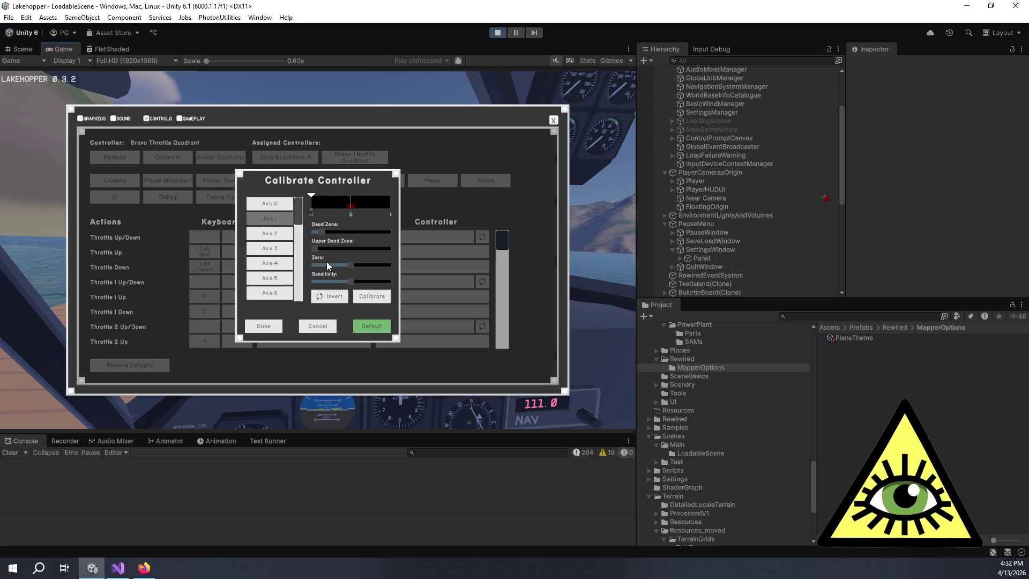
drag(320, 230, 303, 234)
click(369, 293)
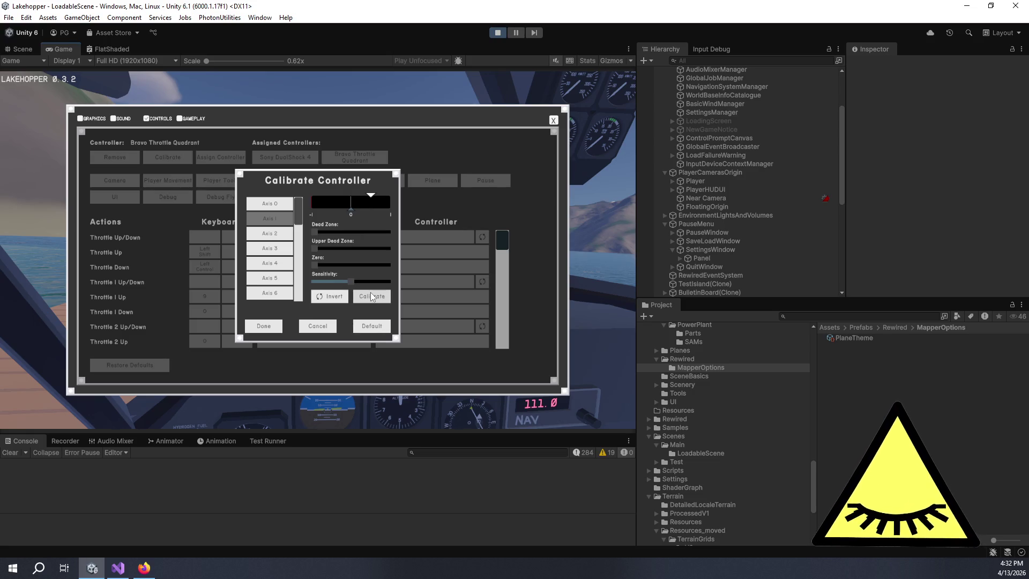
Run the Calibrate Zero countdown twice on the throttle quadrant's Axis 1
click(371, 293)
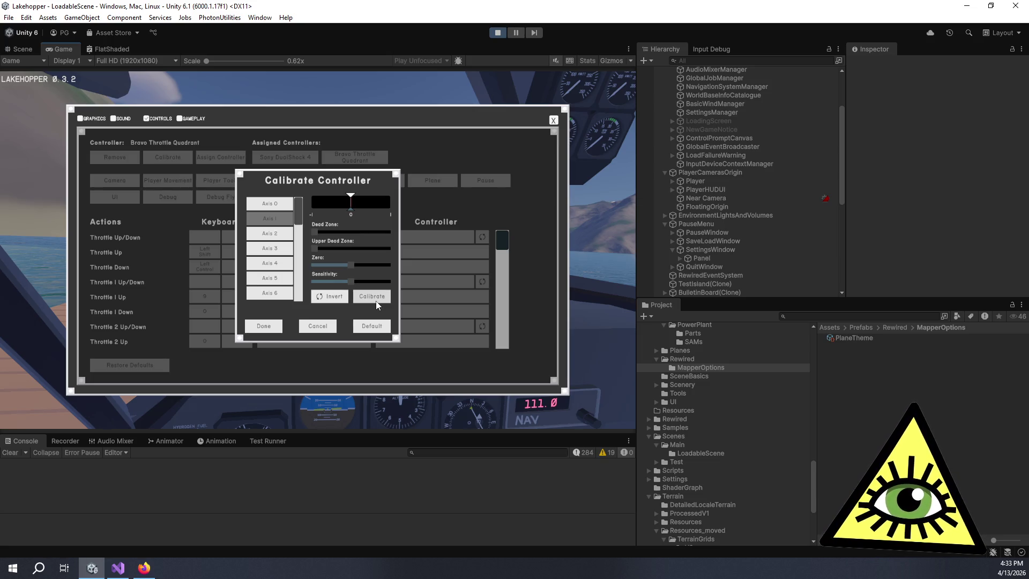
click(376, 301)
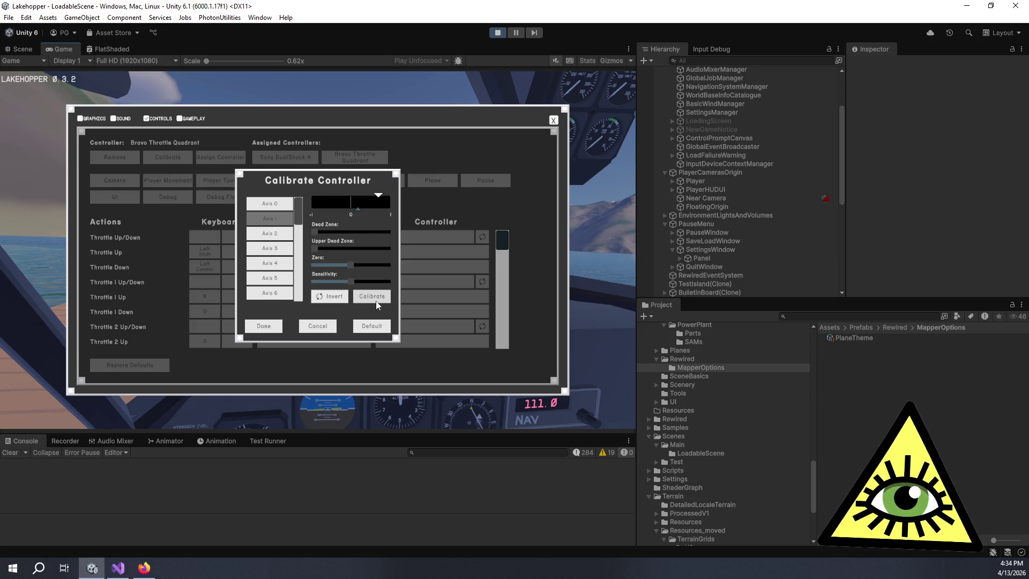
Reset Axis 1 to its default calibration, drag its dead zone to zero, and finish calibrating
click(375, 326)
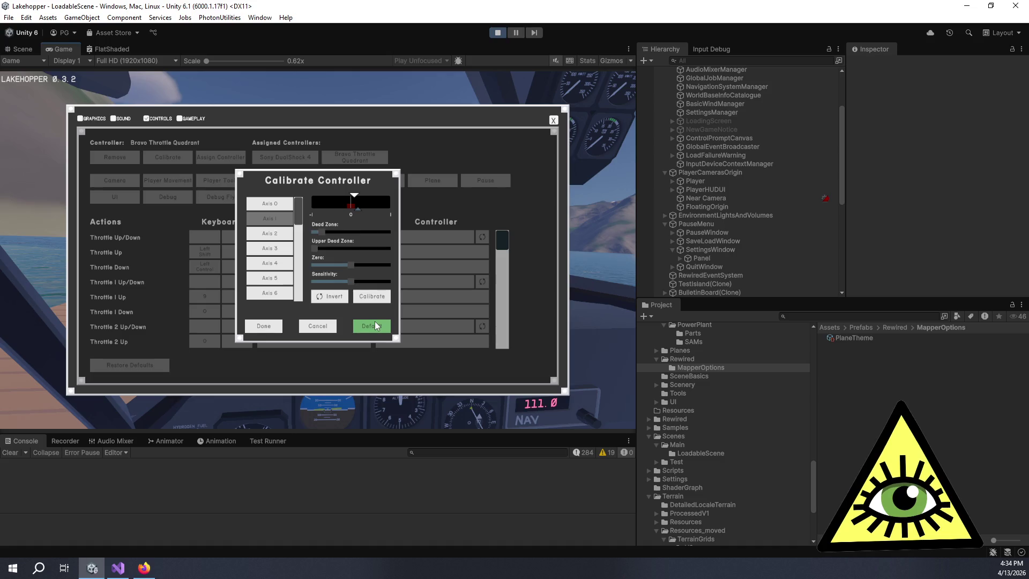
drag(321, 232, 309, 235)
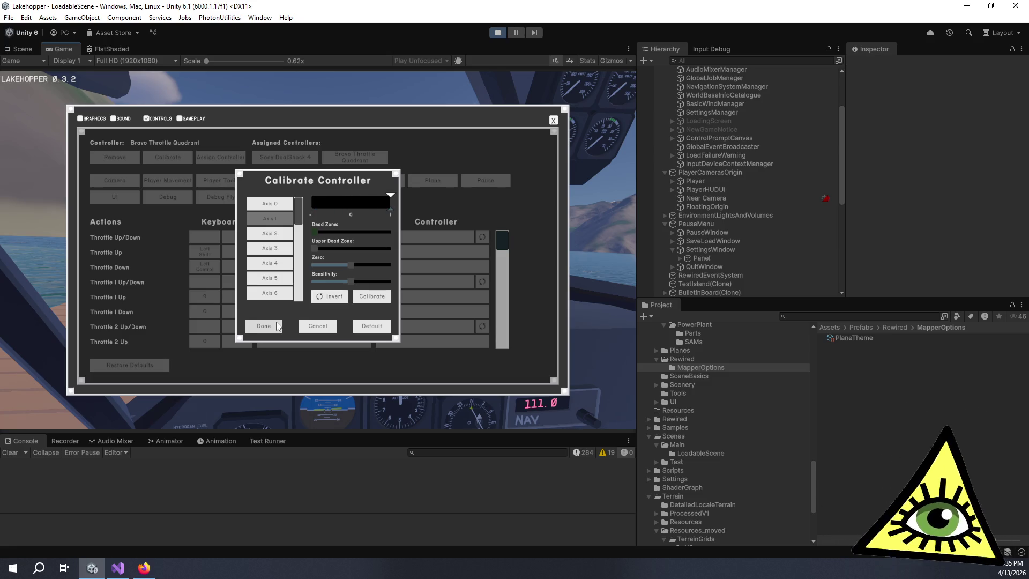
click(272, 322)
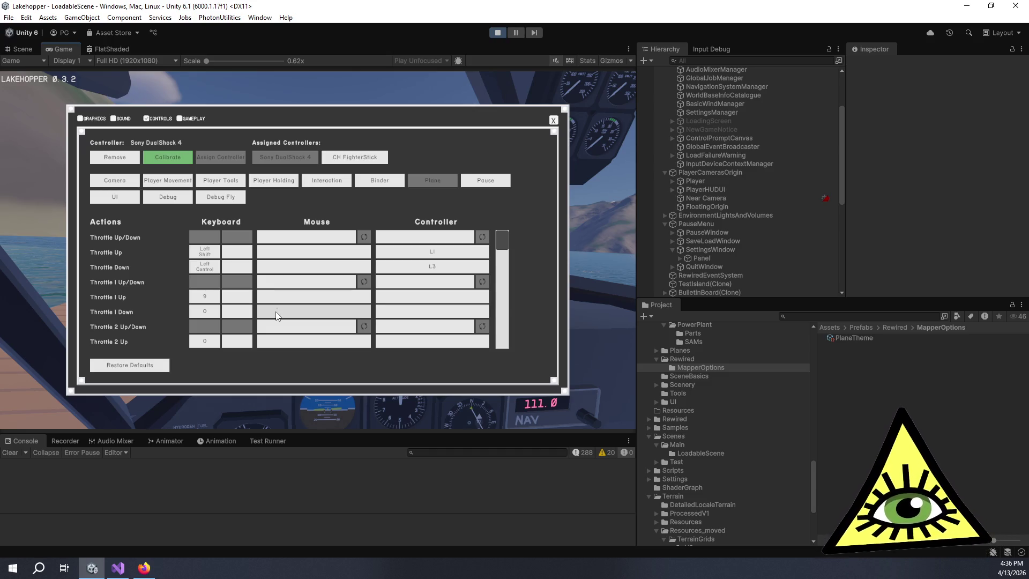
Select the CH FighterStick under Assigned Controllers and open its calibration
click(359, 154)
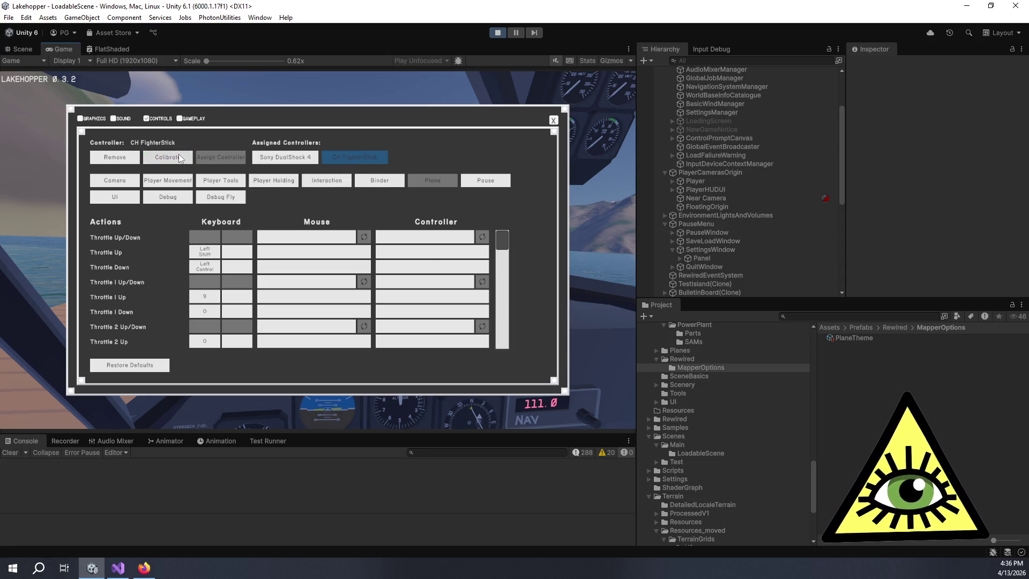
click(179, 157)
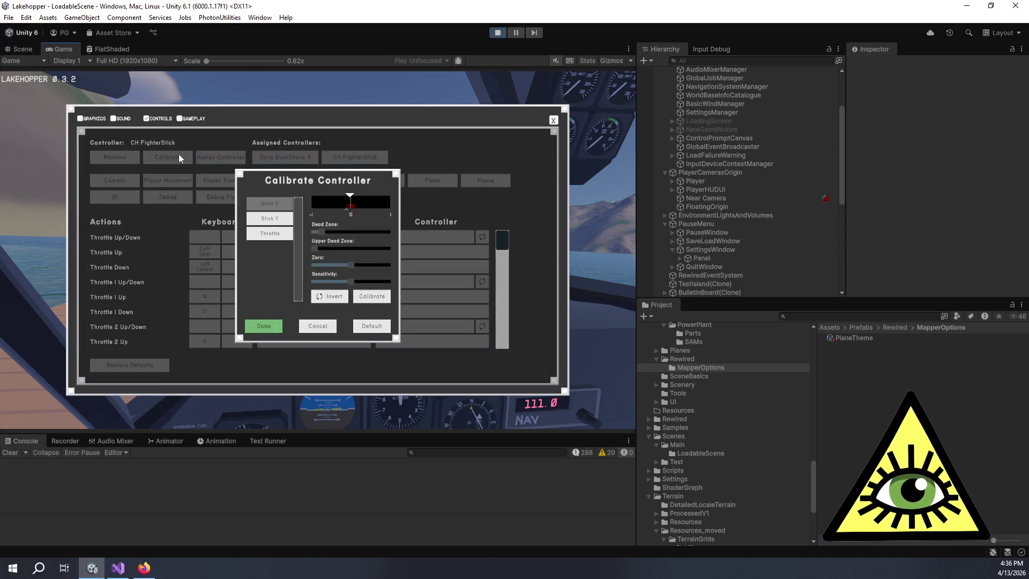
Invert the FighterStick's Throttle axis and re-zero it, then check Stick X
click(271, 230)
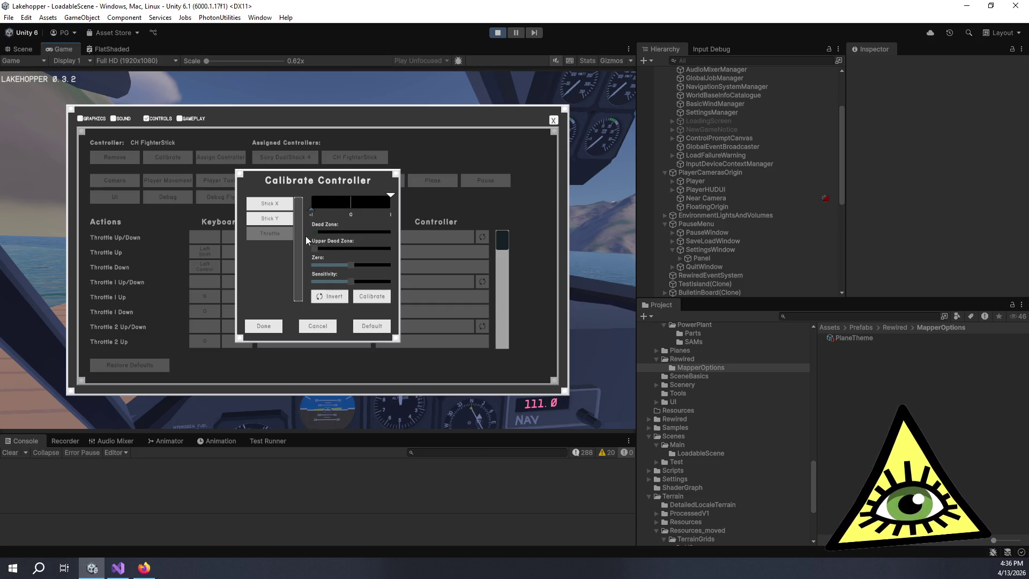
click(340, 296)
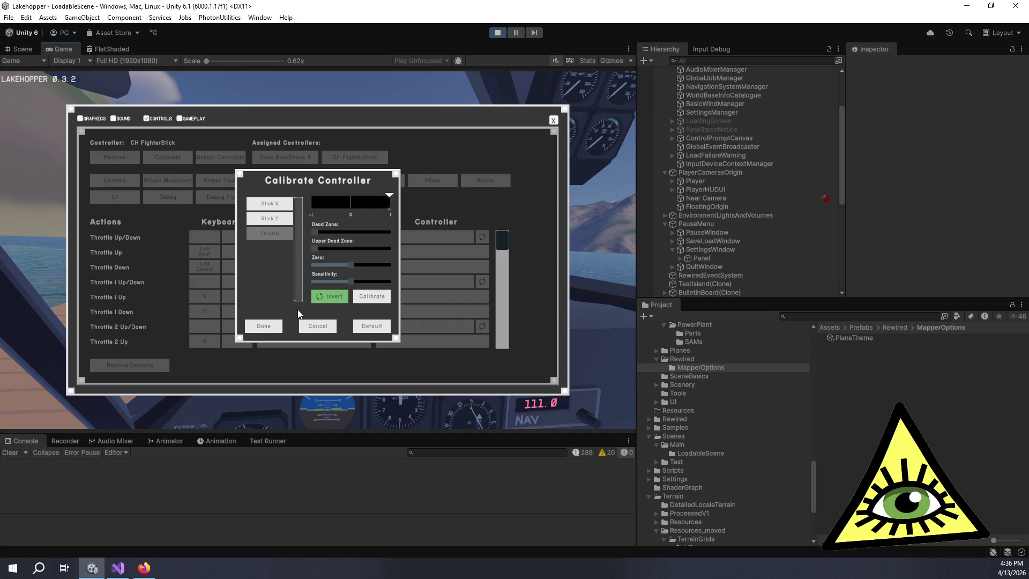
click(371, 296)
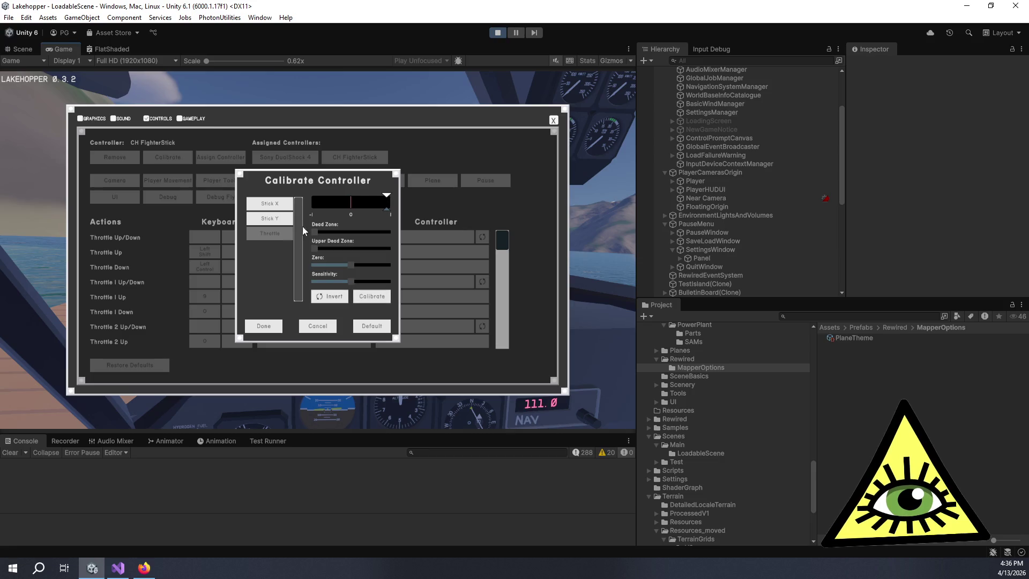
click(272, 203)
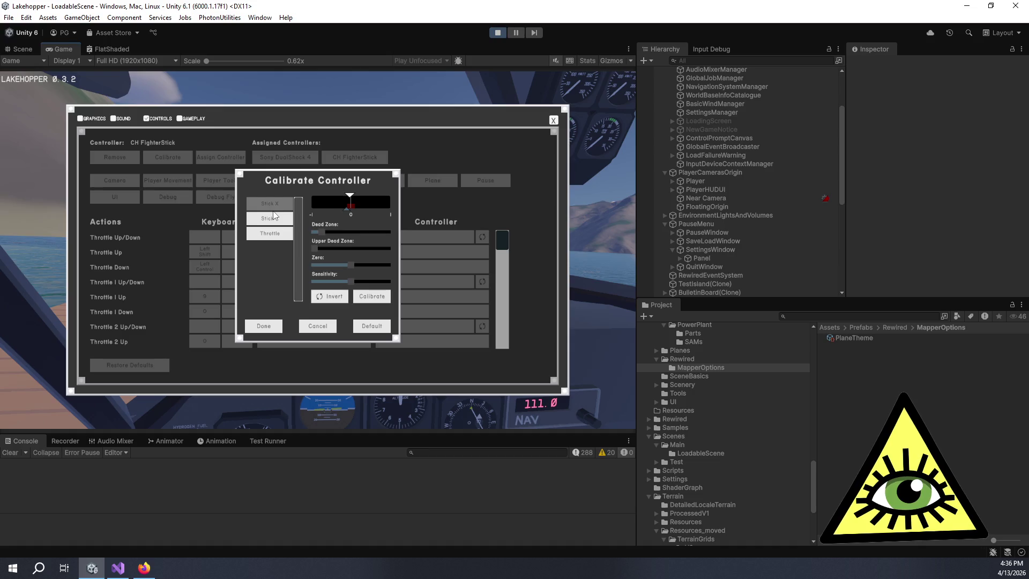
Set the FighterStick Throttle dead zone to minimum and finish its calibration
click(275, 219)
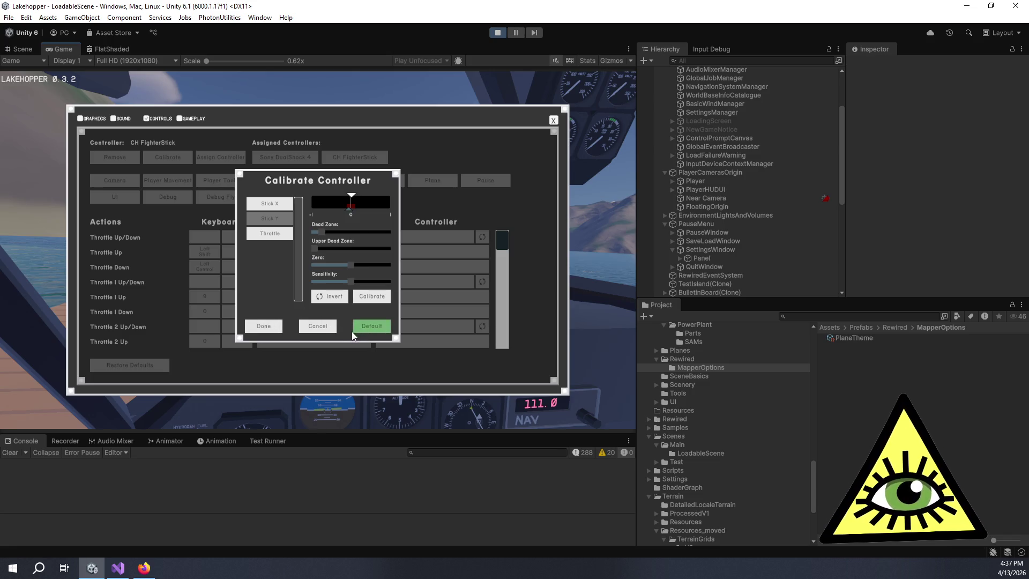
click(273, 235)
drag(322, 235, 303, 243)
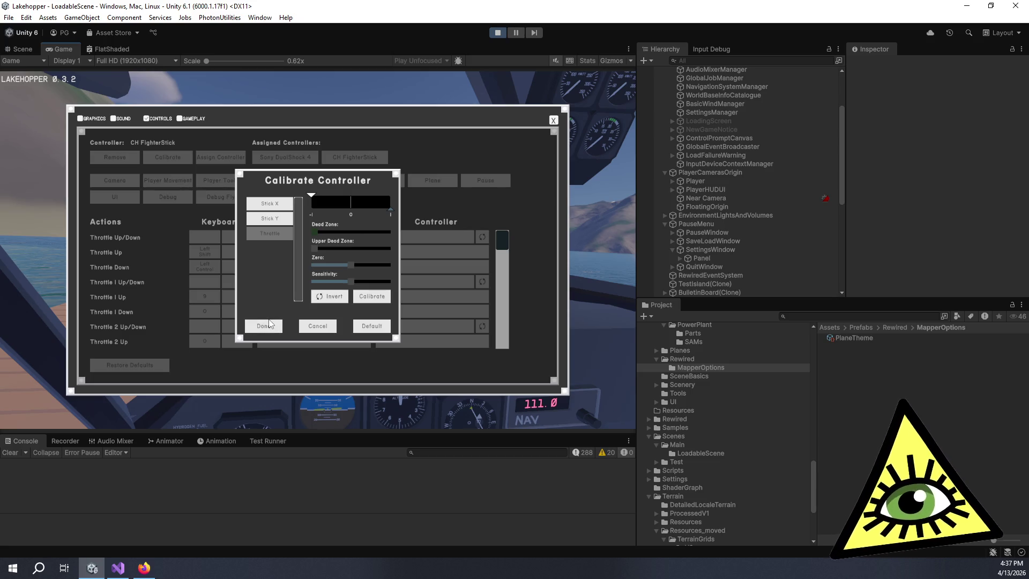
click(270, 324)
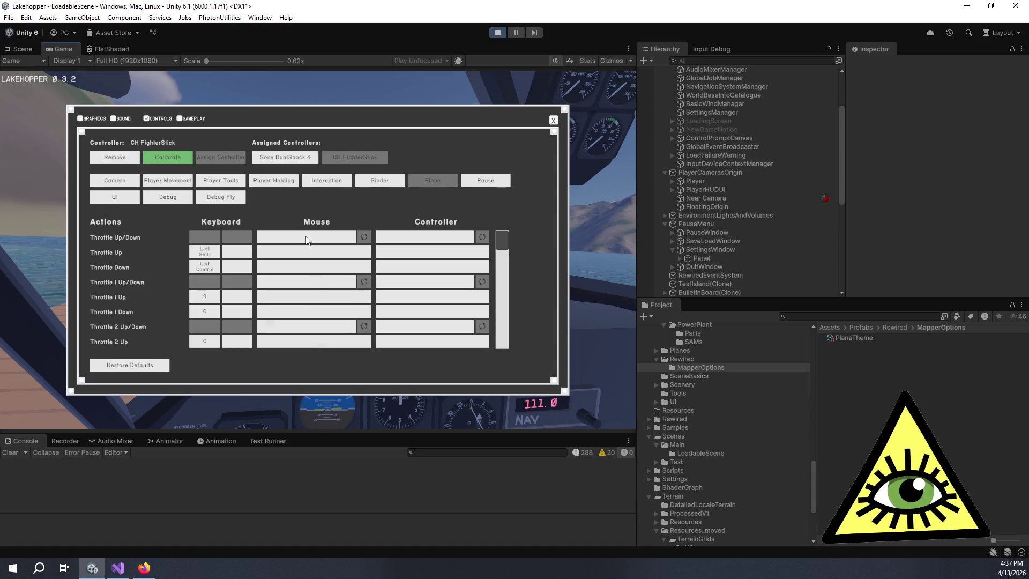
Stop play mode and launch the Rewired Editor from the Rewired Initializer
click(496, 33)
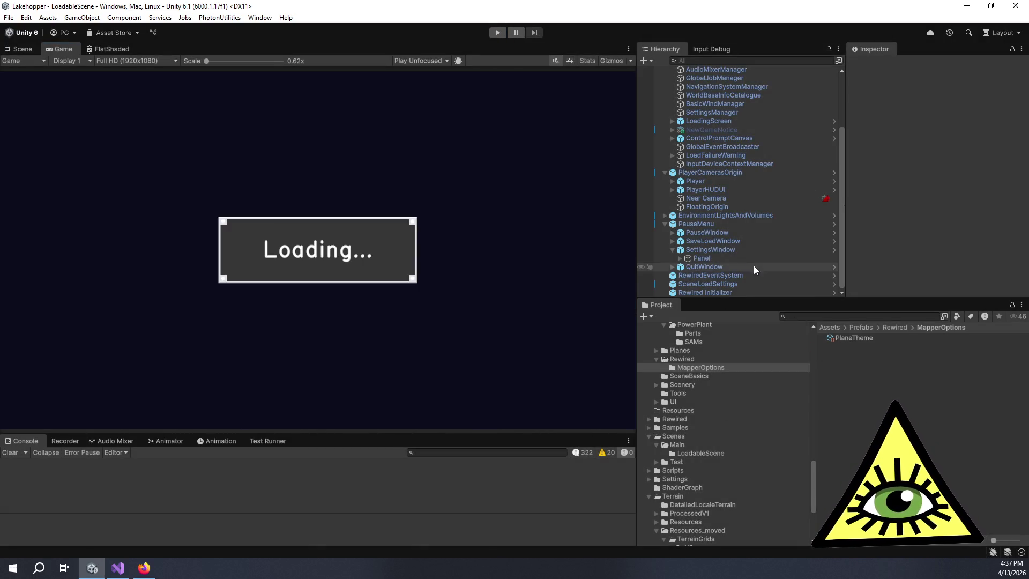
click(741, 292)
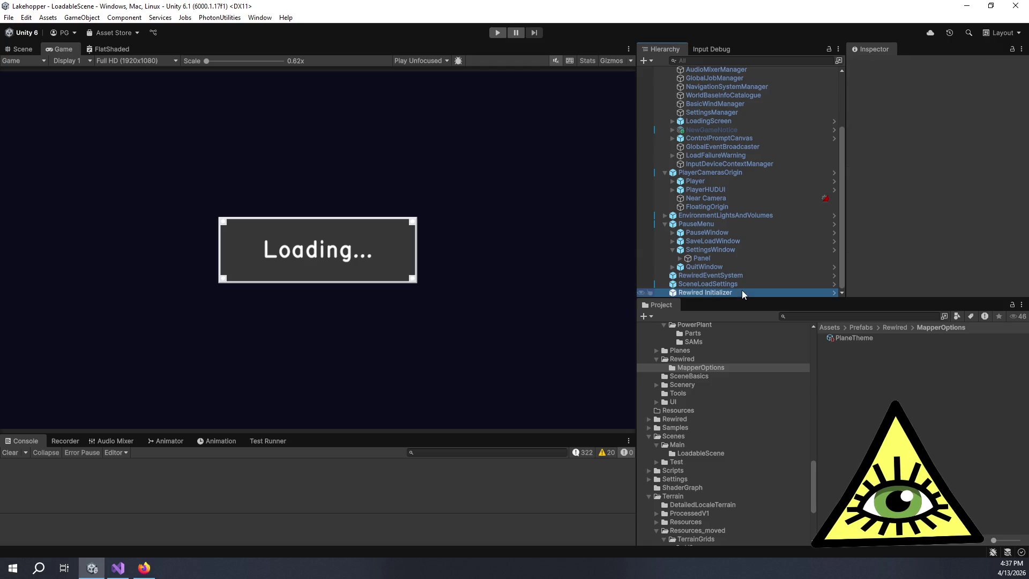
click(890, 232)
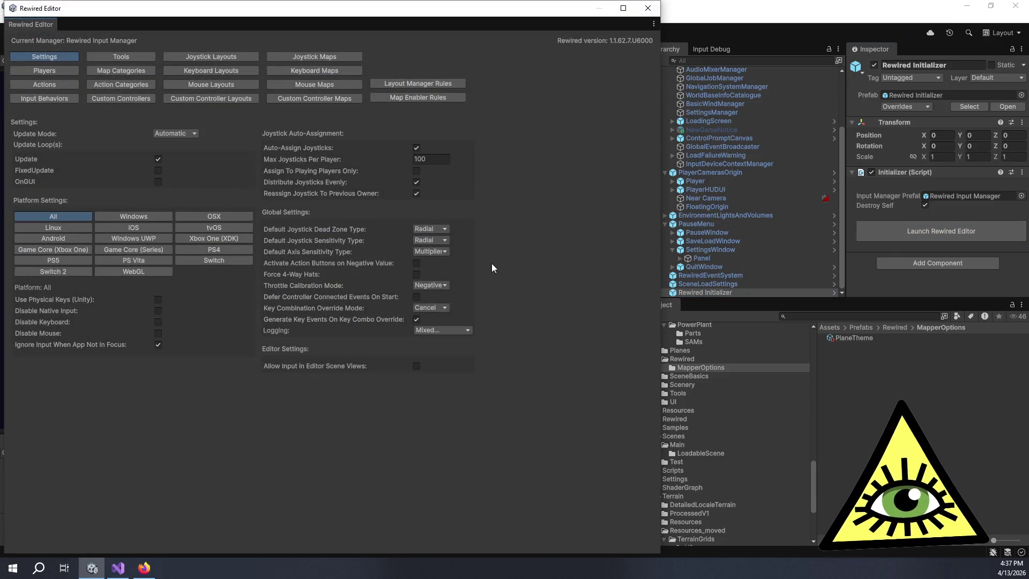
Set Rewired's Default Axis Sensitivity Type to Curve
click(433, 252)
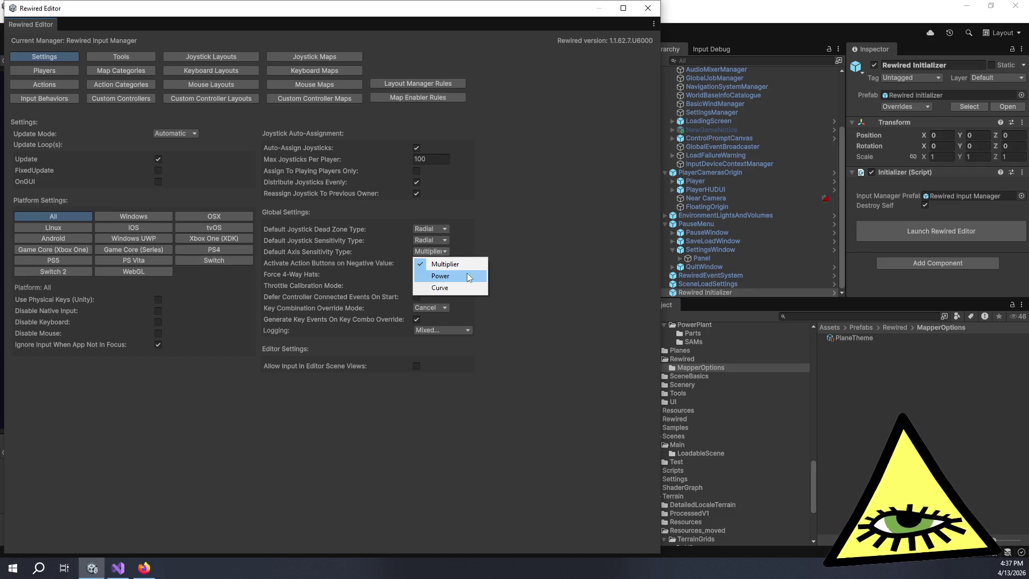
click(448, 251)
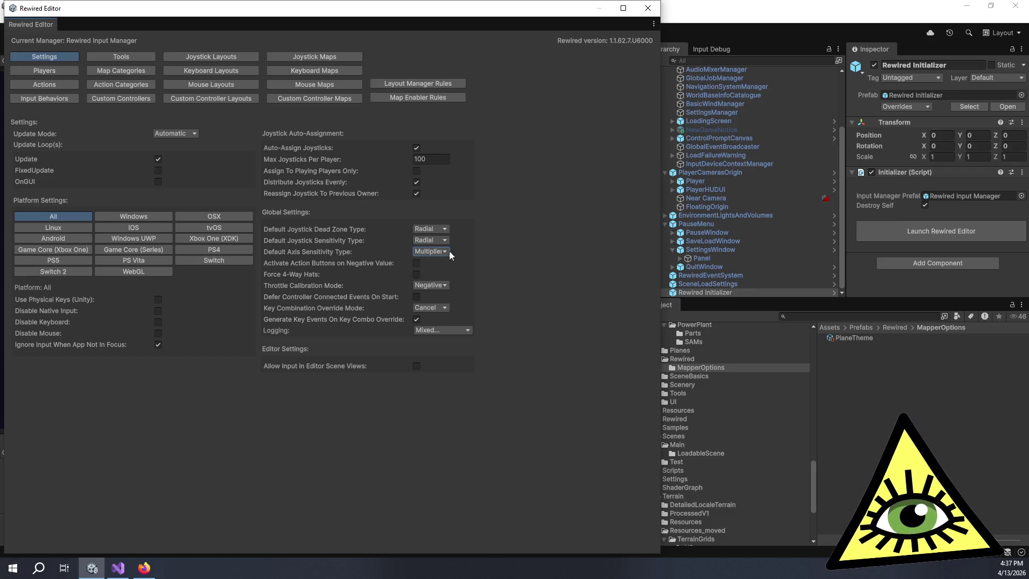
mouse_move(344, 255)
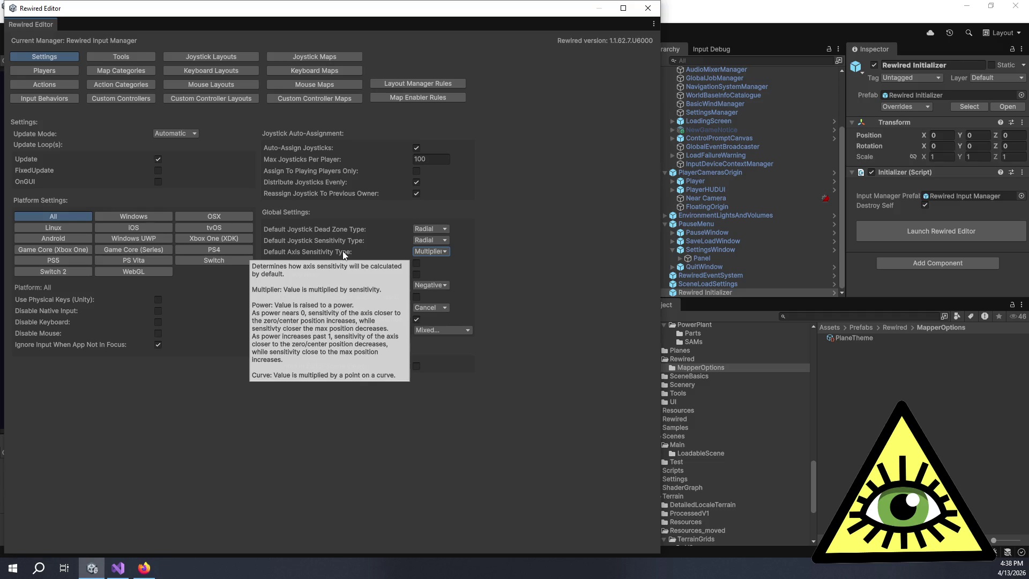
click(436, 251)
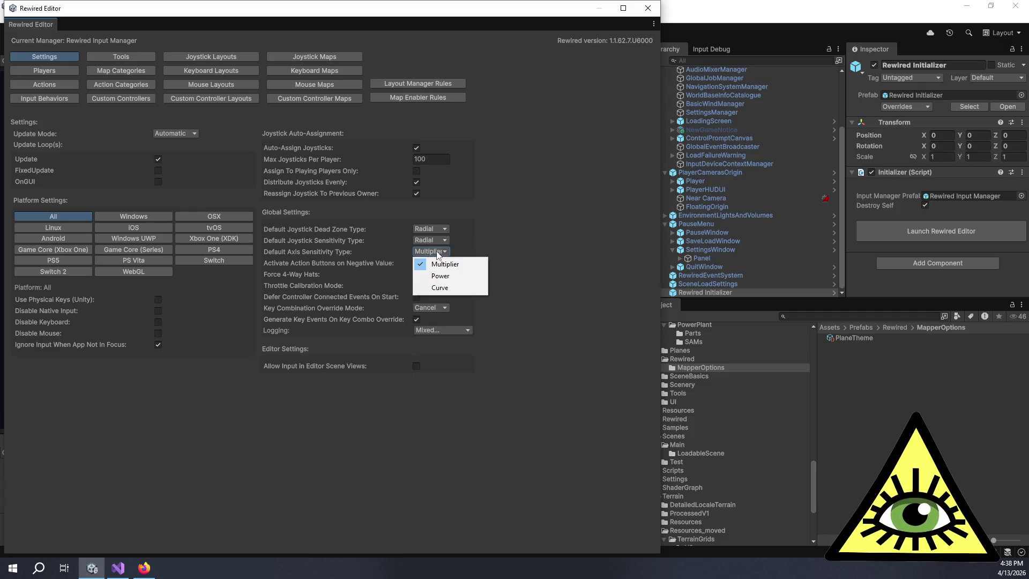
click(453, 287)
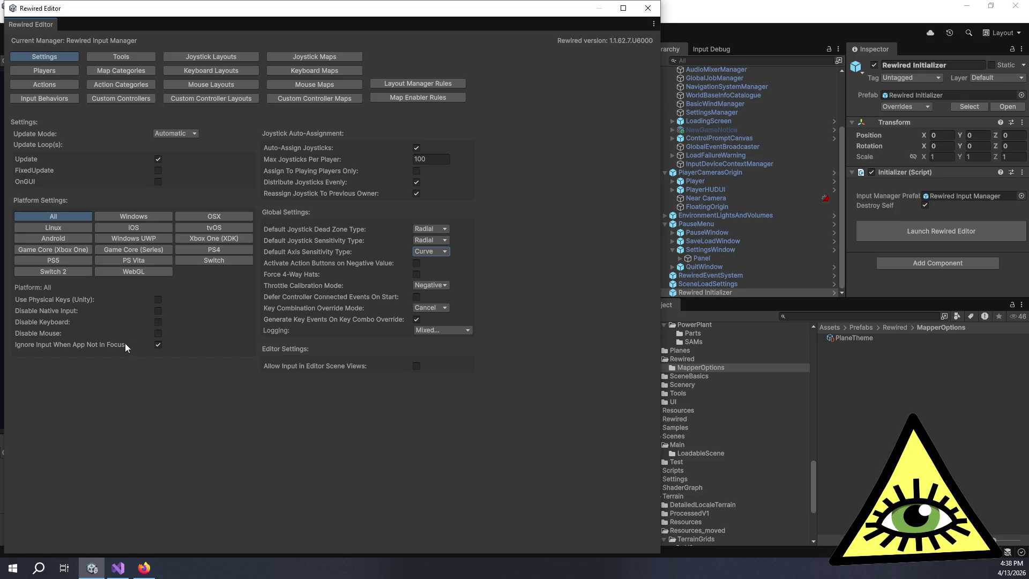
Untick Ignore Input When App Not In Focus, review the platform options, and close the editor
click(157, 346)
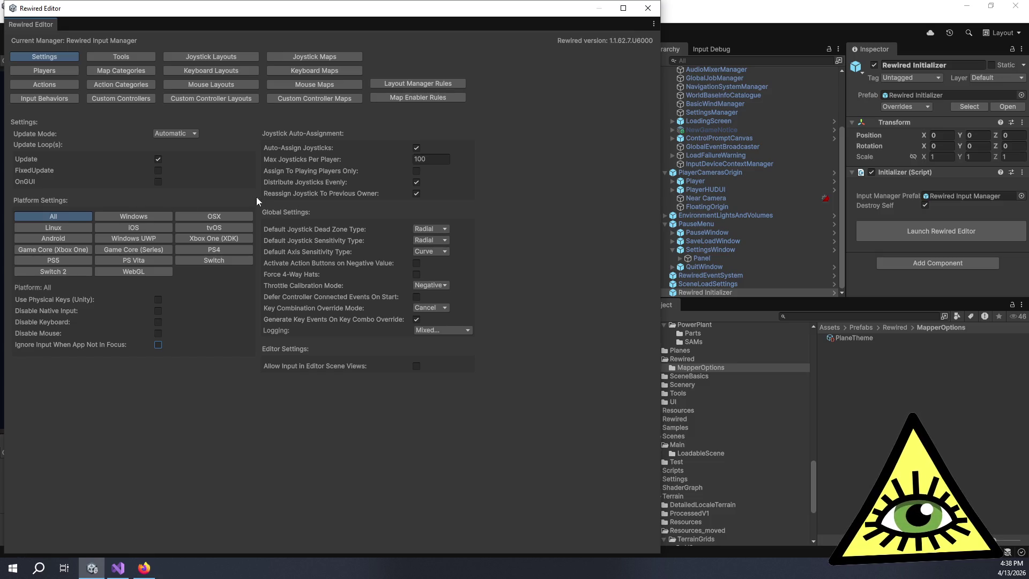
click(53, 228)
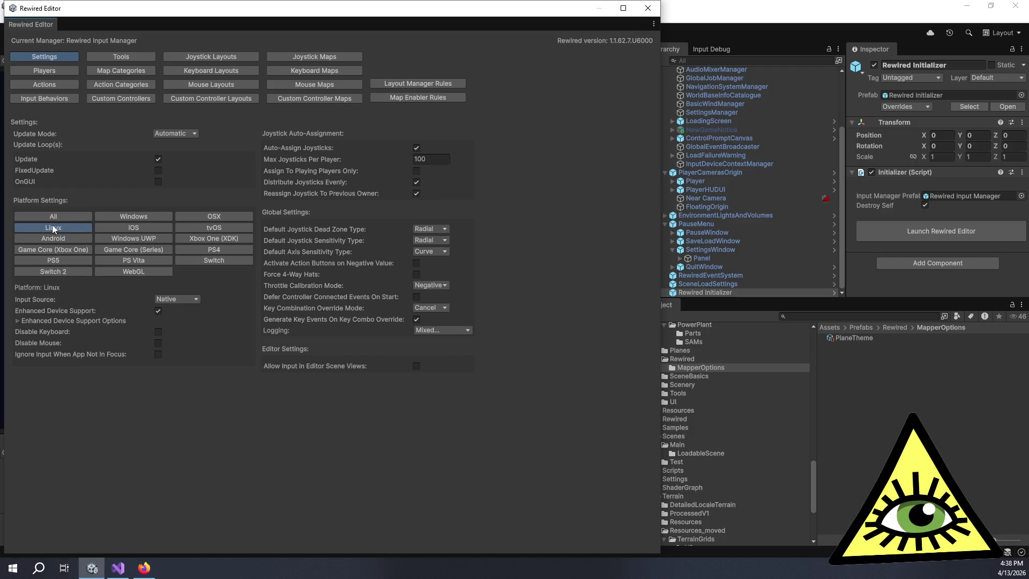
click(102, 216)
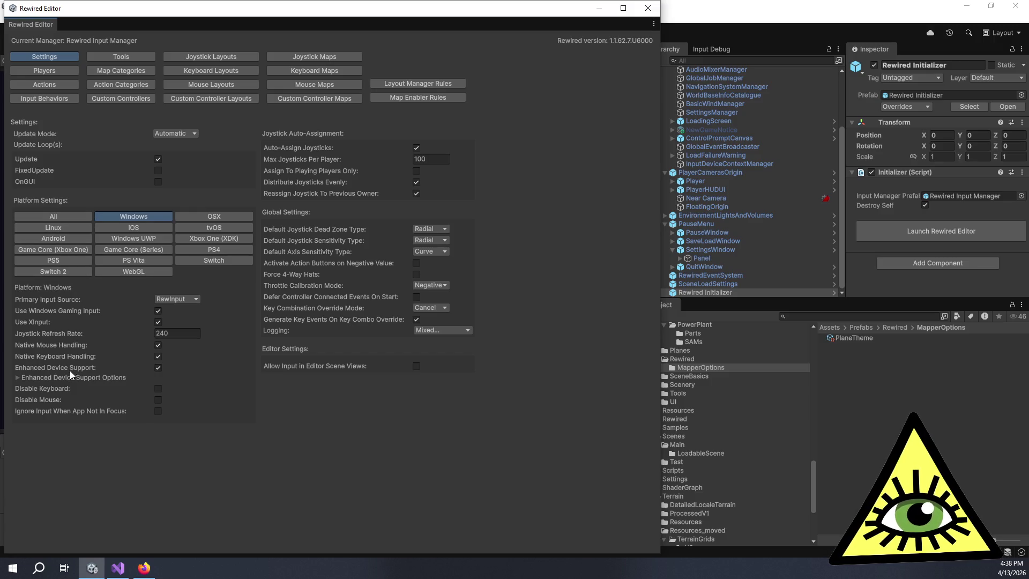
click(57, 215)
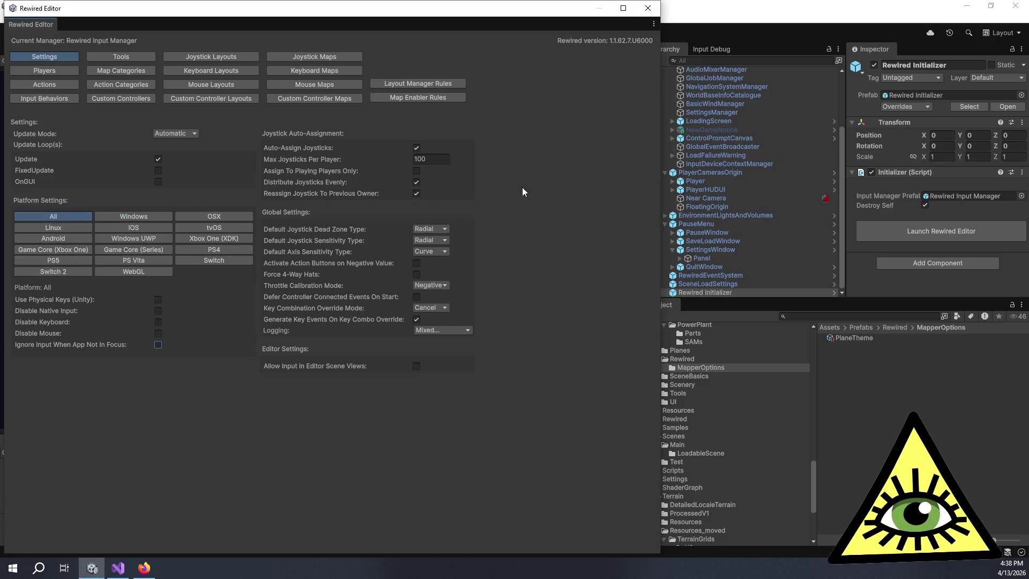
click(647, 10)
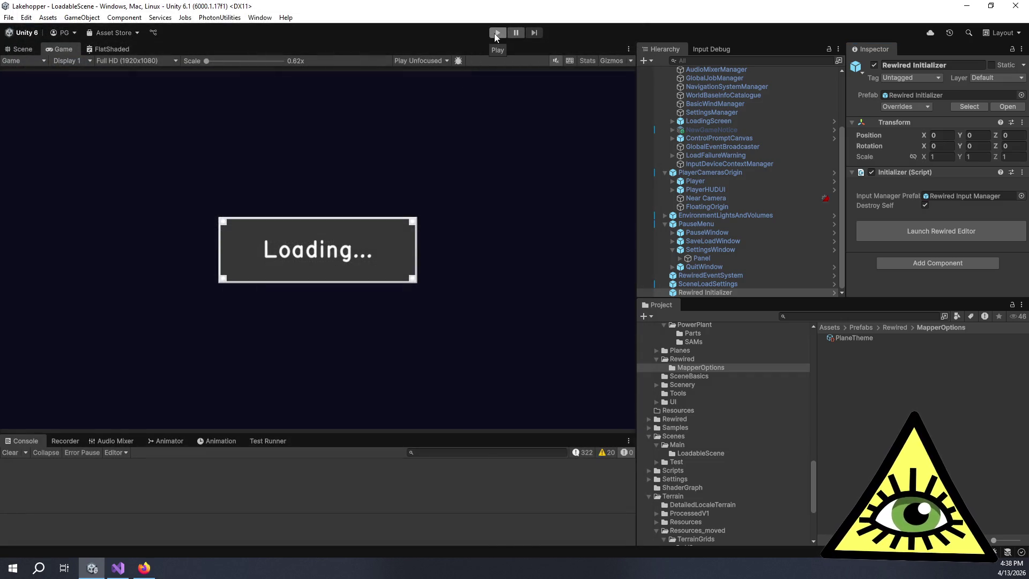
Run the game in play mode into the seaplane cockpit and pause it with Escape
click(497, 33)
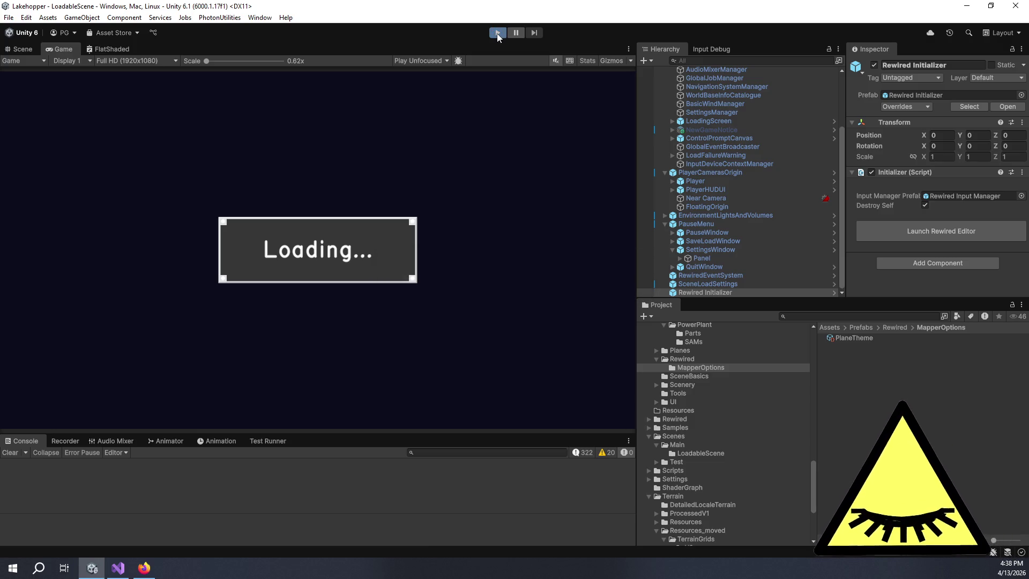
click(497, 34)
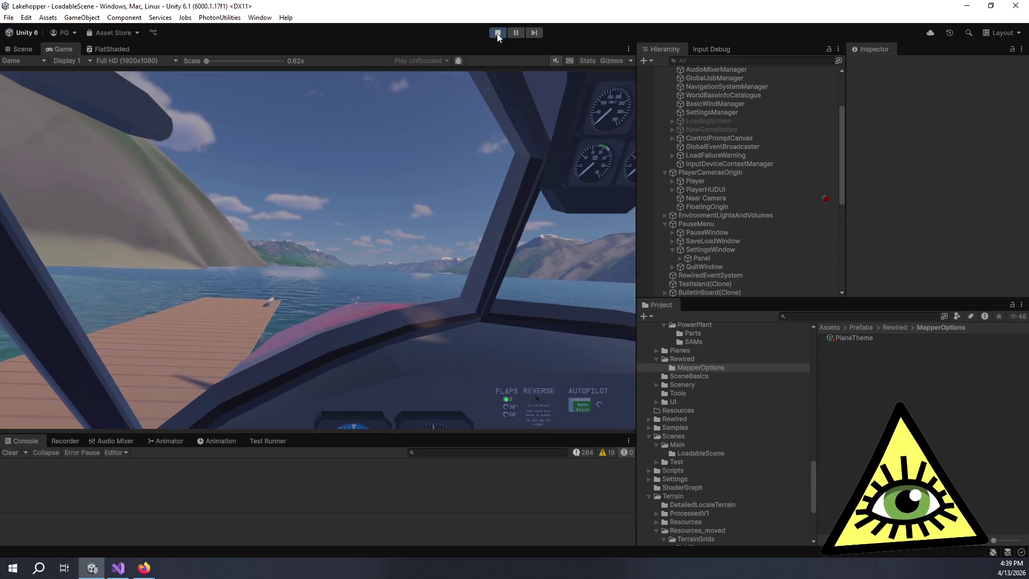
click(481, 110)
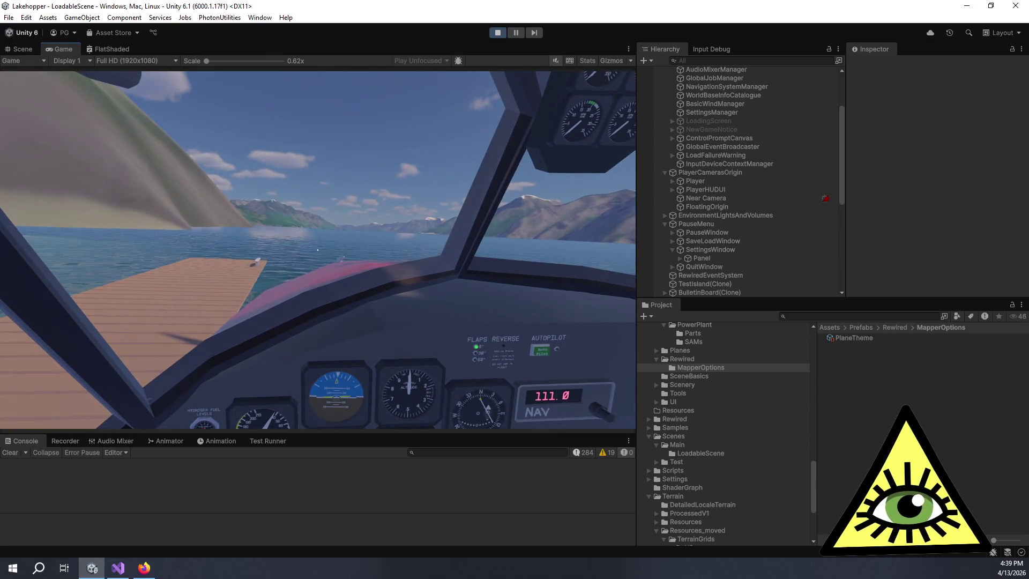
key(Escape)
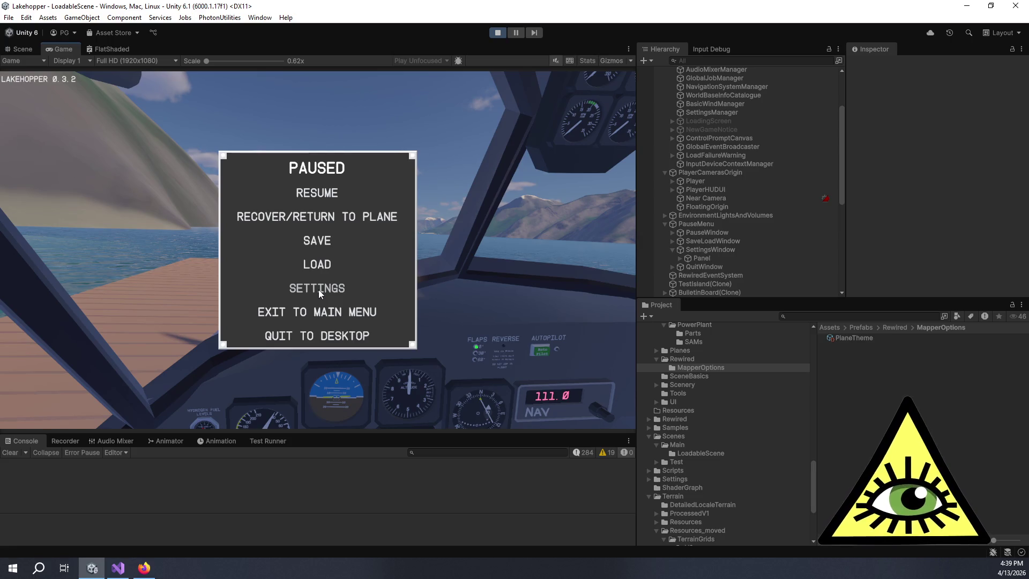
From the pause menu's Controls settings, open calibration for the CH FighterStick
click(318, 289)
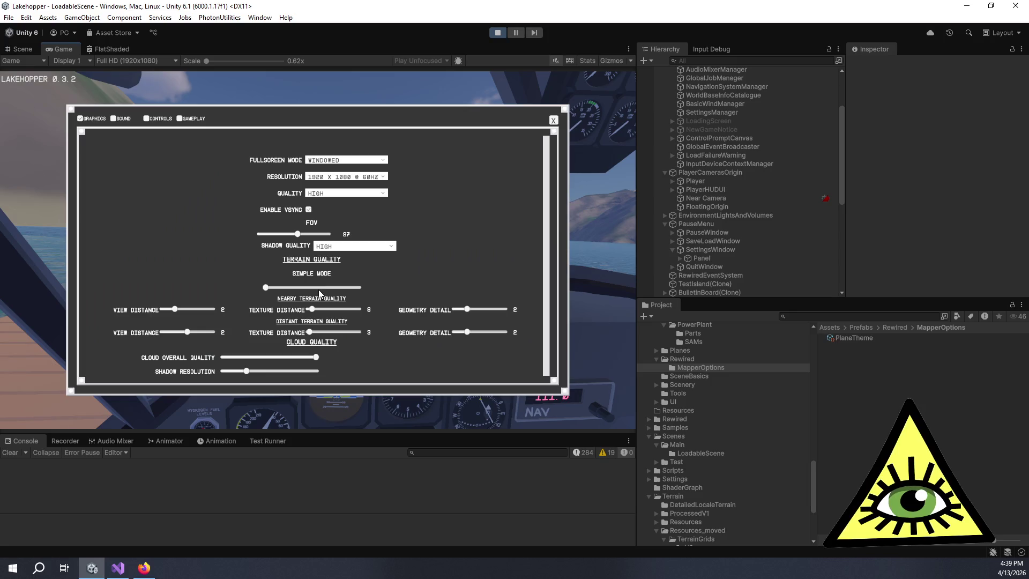
click(163, 120)
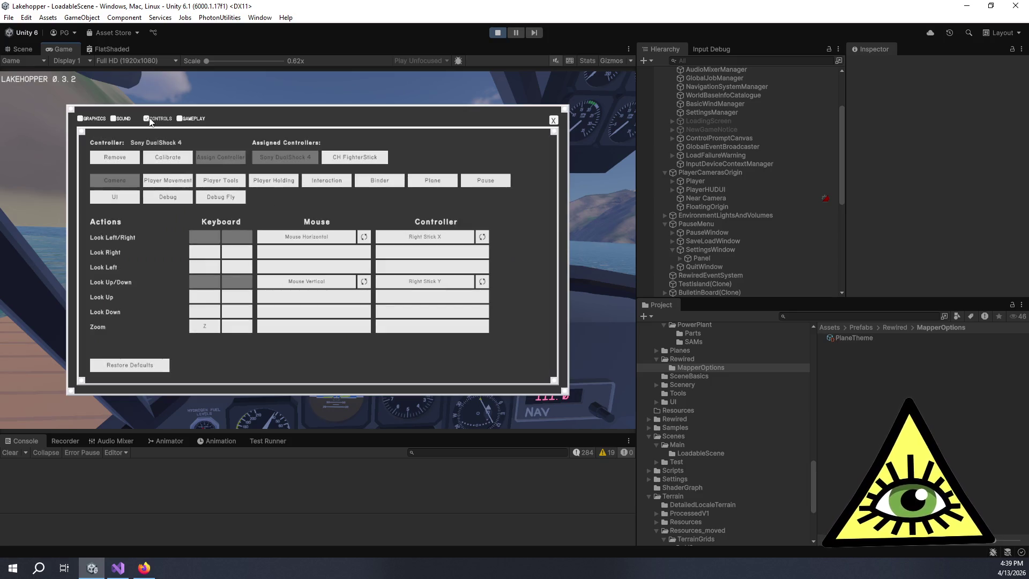
click(345, 157)
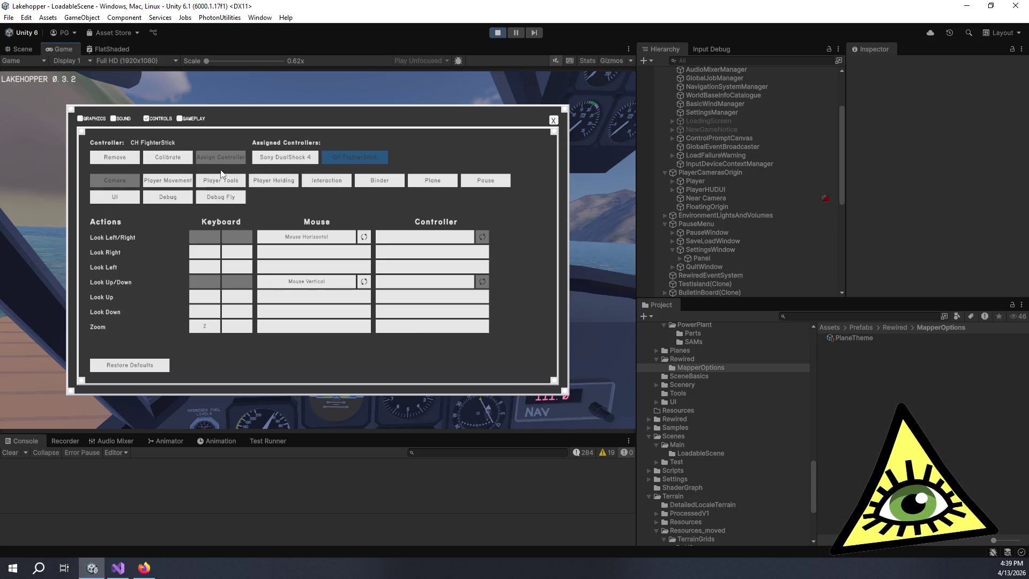
click(168, 157)
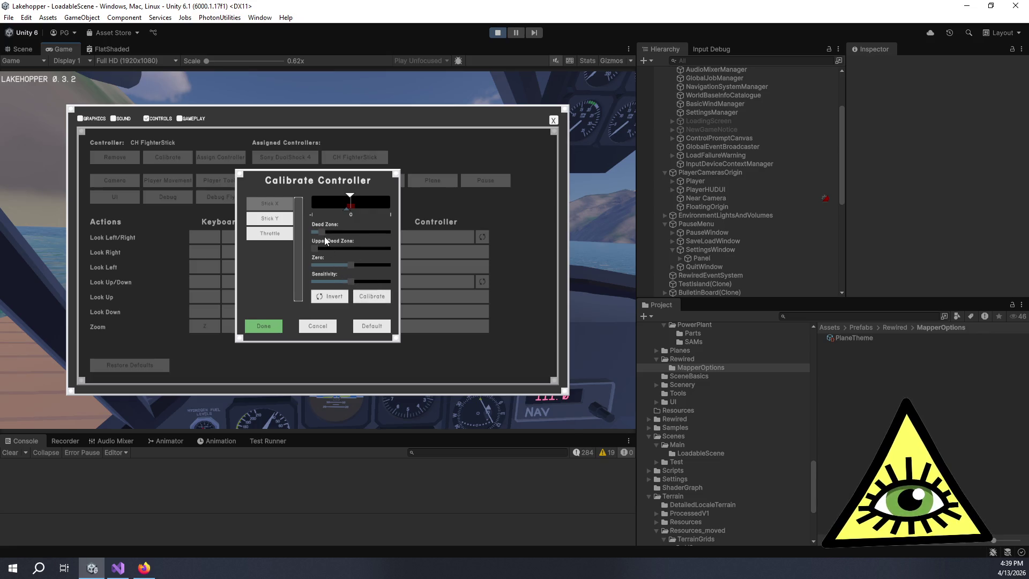
Give the FighterStick axis zero dead zone, re-zero it, raise its sensitivity, and confirm
click(312, 233)
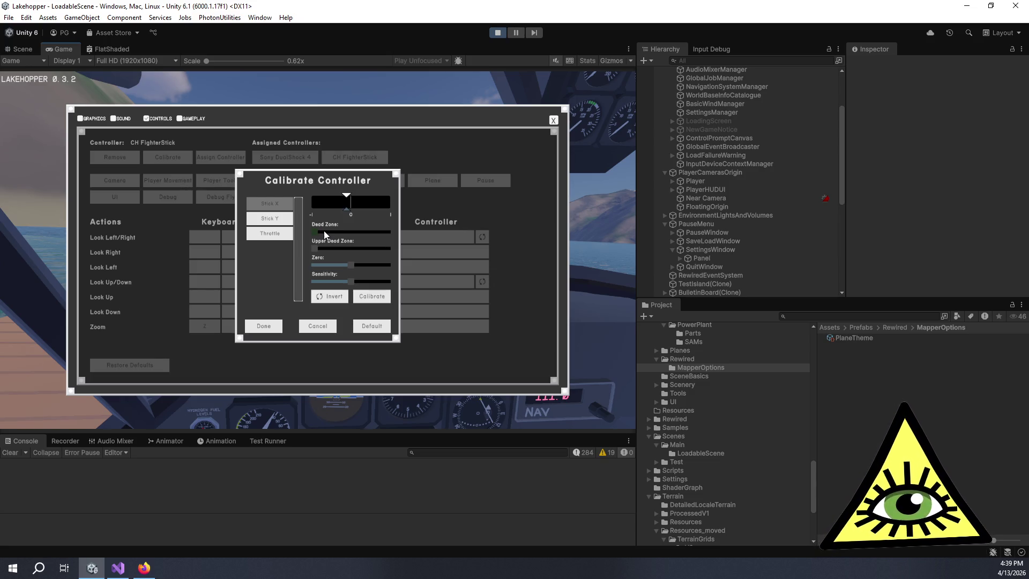
click(367, 297)
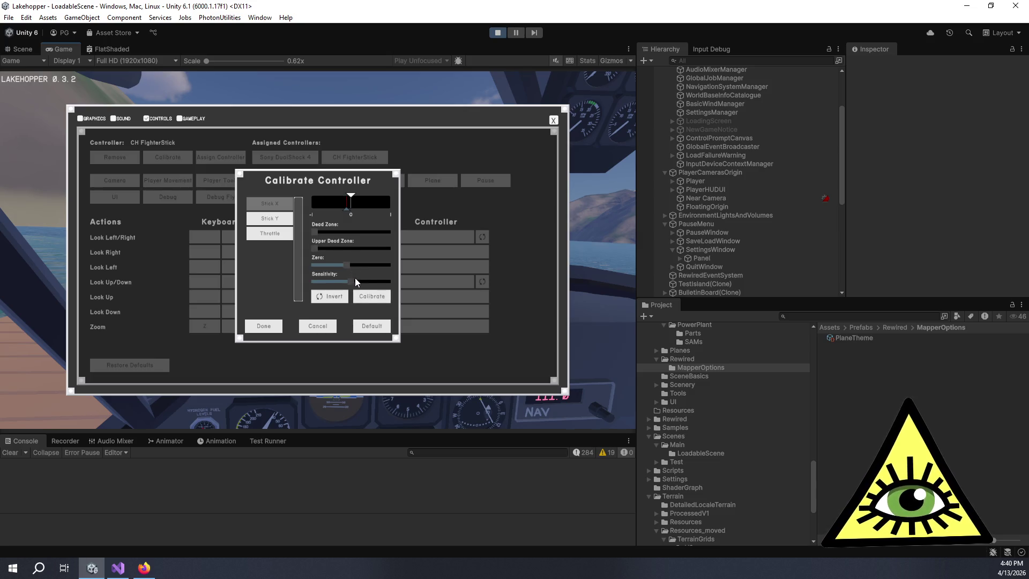
drag(353, 285, 310, 286)
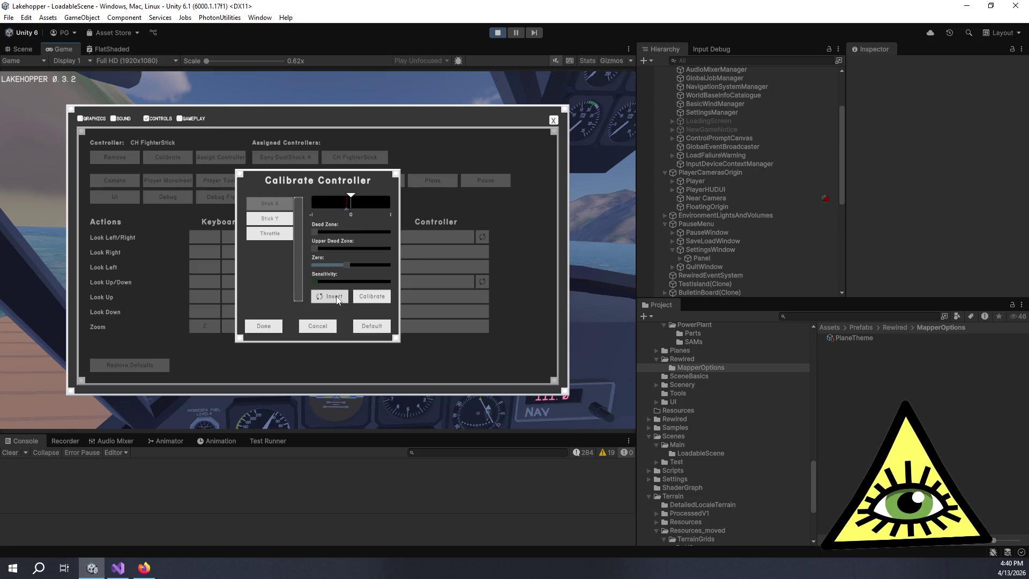
mouse_move(336, 283)
mouse_down()
mouse_move(321, 284)
mouse_move(428, 293)
mouse_up()
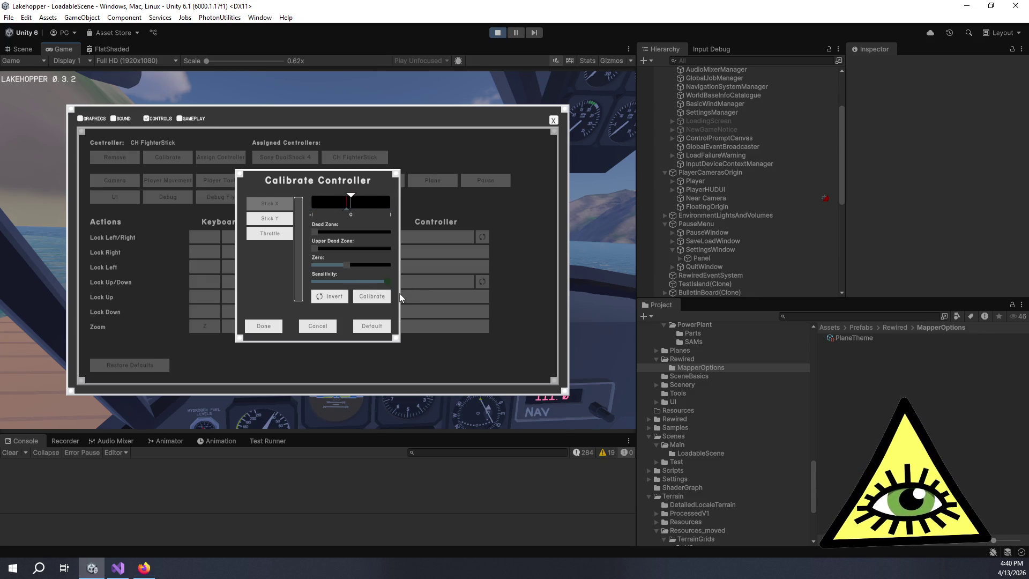
click(263, 325)
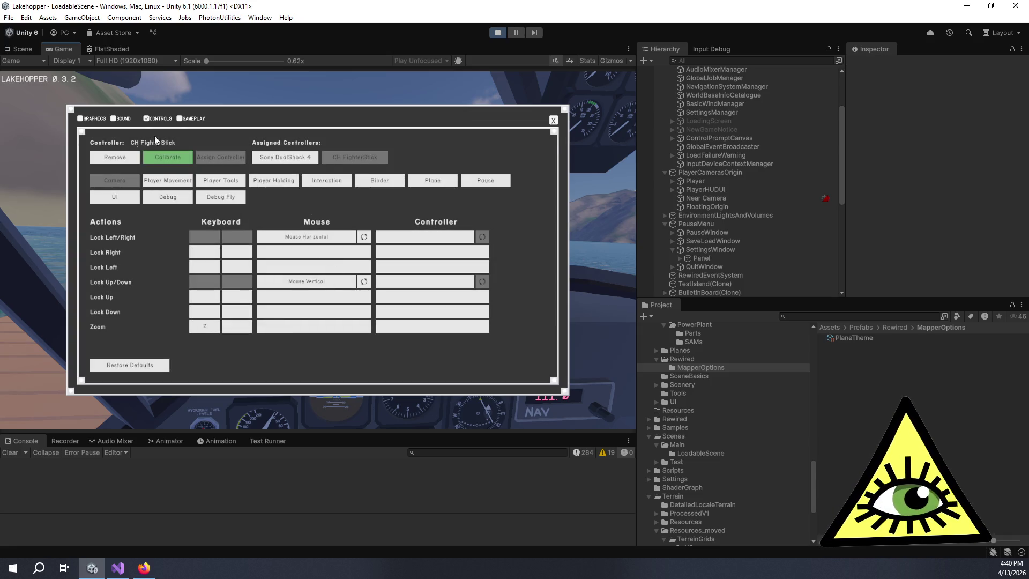
click(553, 120)
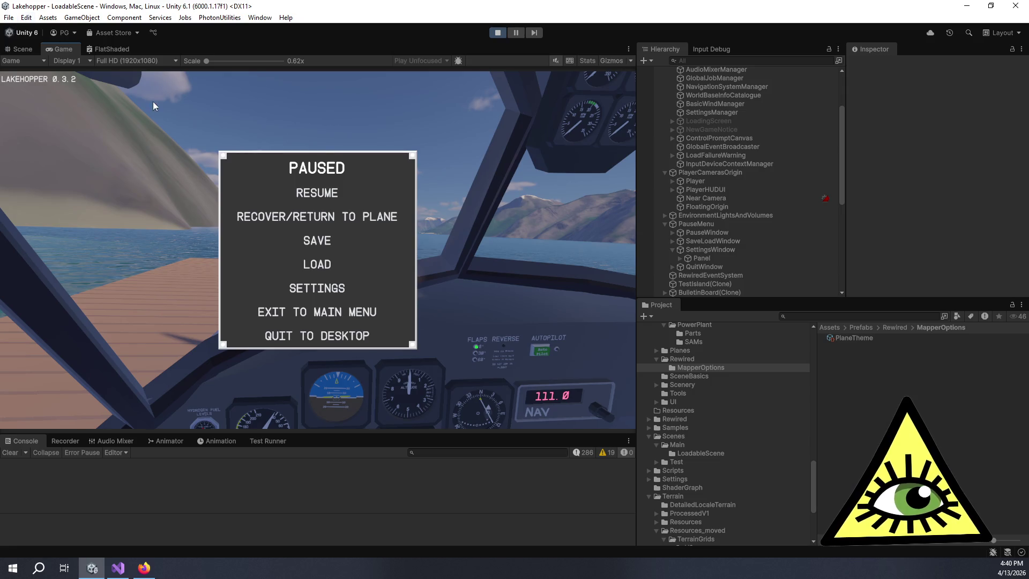
Resume and re-pause the game, close its settings window, and stop play mode
click(314, 190)
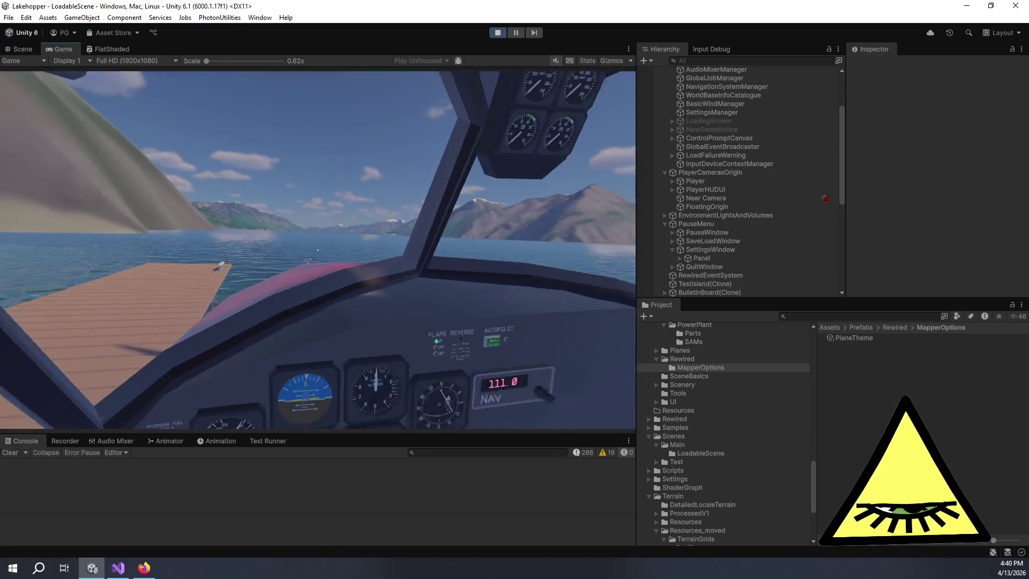
key(Escape)
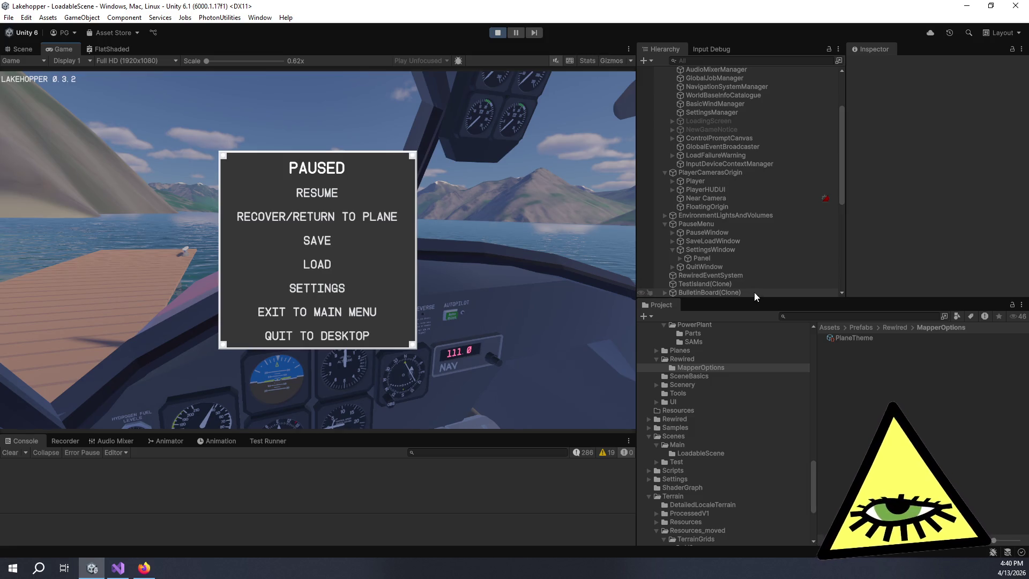
scroll(755, 273, down, 3)
scroll(754, 269, down, 4)
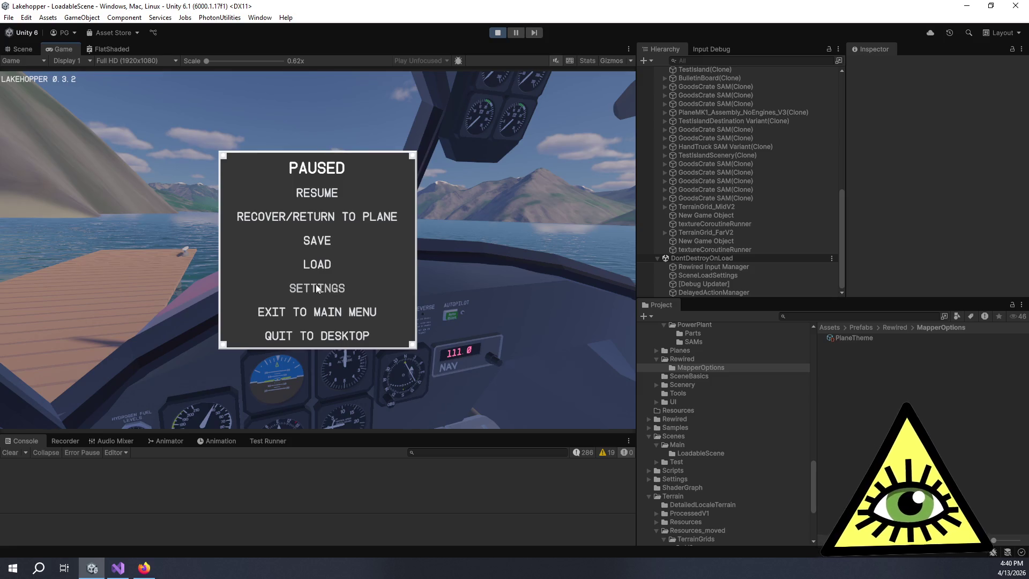
click(317, 288)
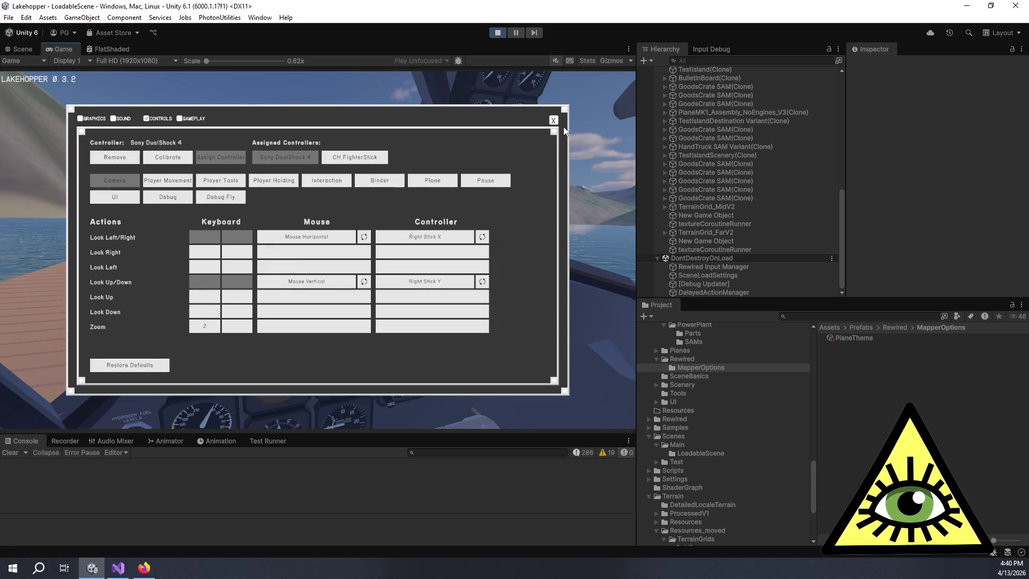
click(553, 120)
click(493, 34)
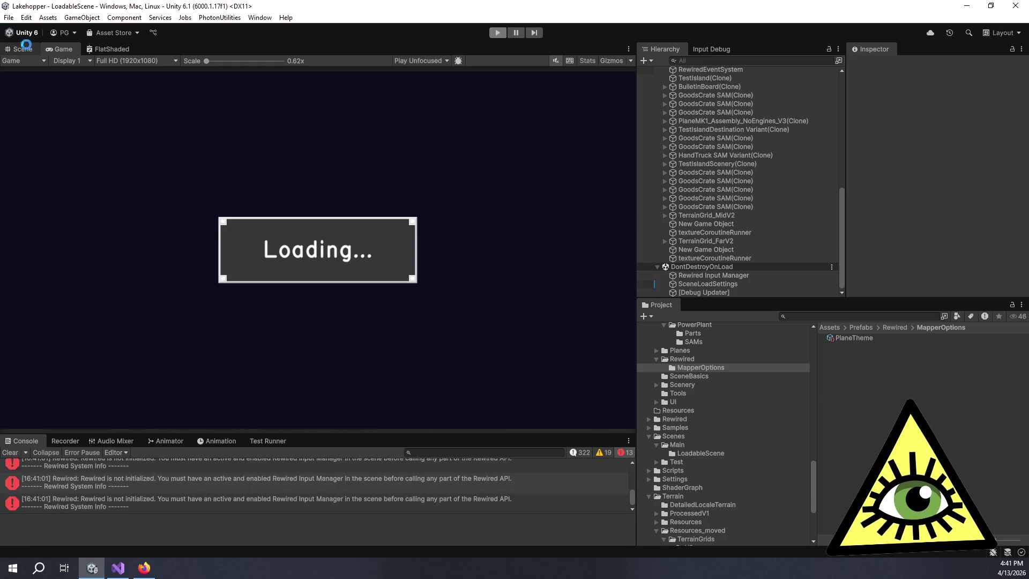
Open the Rewired Editor from the Rewired Initializer and set Default Axis Sensitivity Type to Power
click(735, 290)
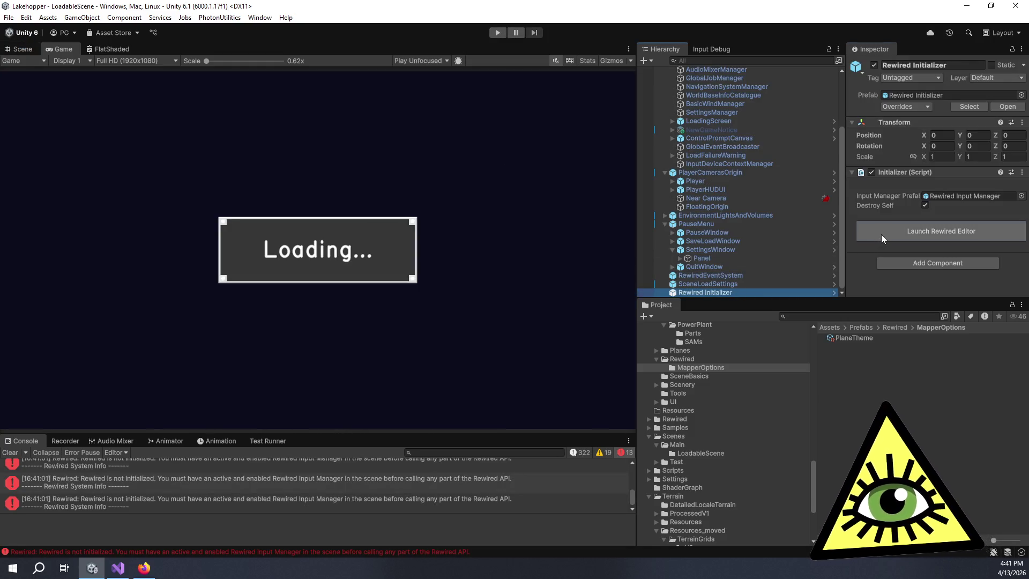
click(880, 234)
click(446, 250)
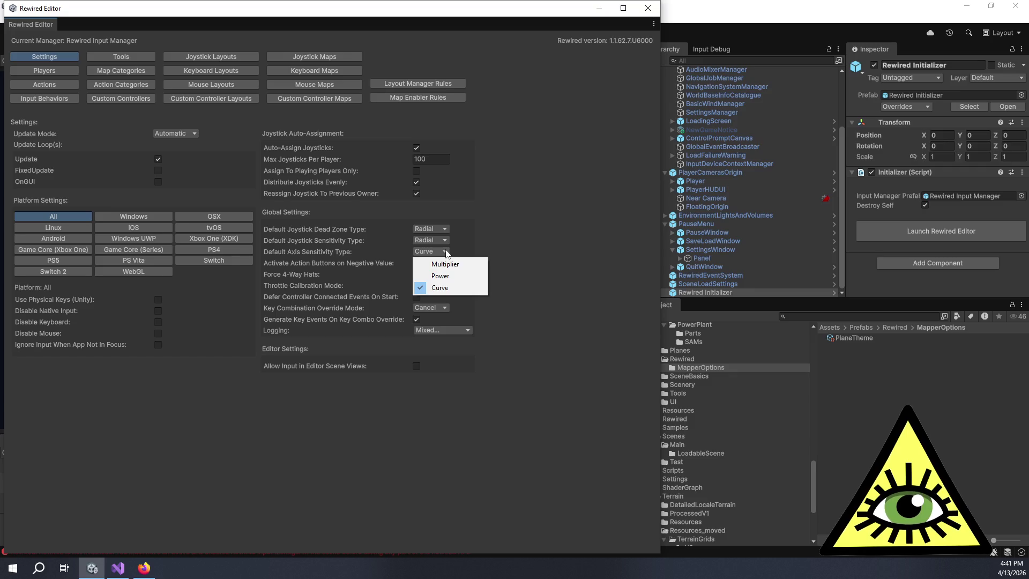
click(446, 271)
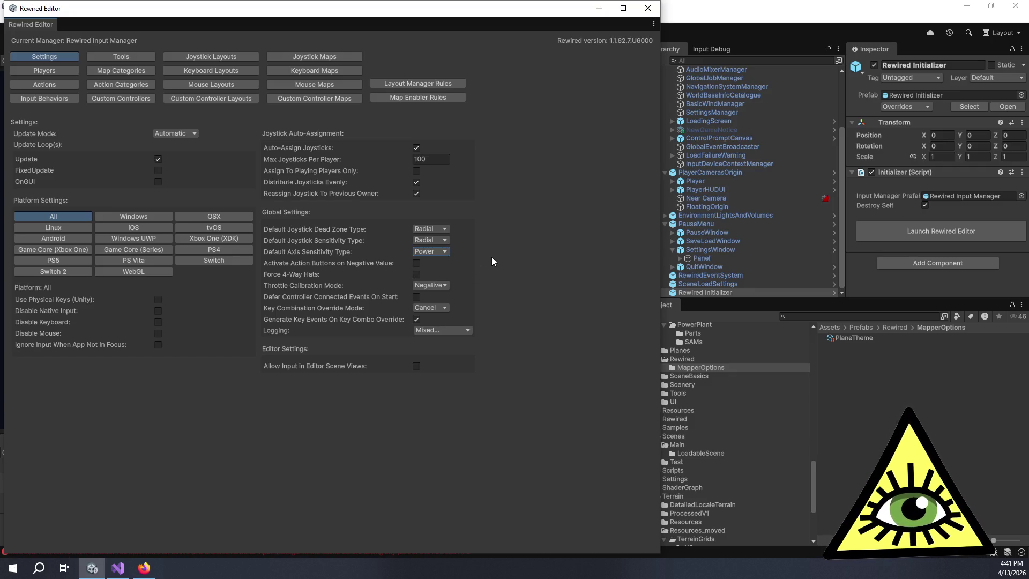
Turn on Force 4-Way Hats and close the Rewired Editor
mouse_move(351, 265)
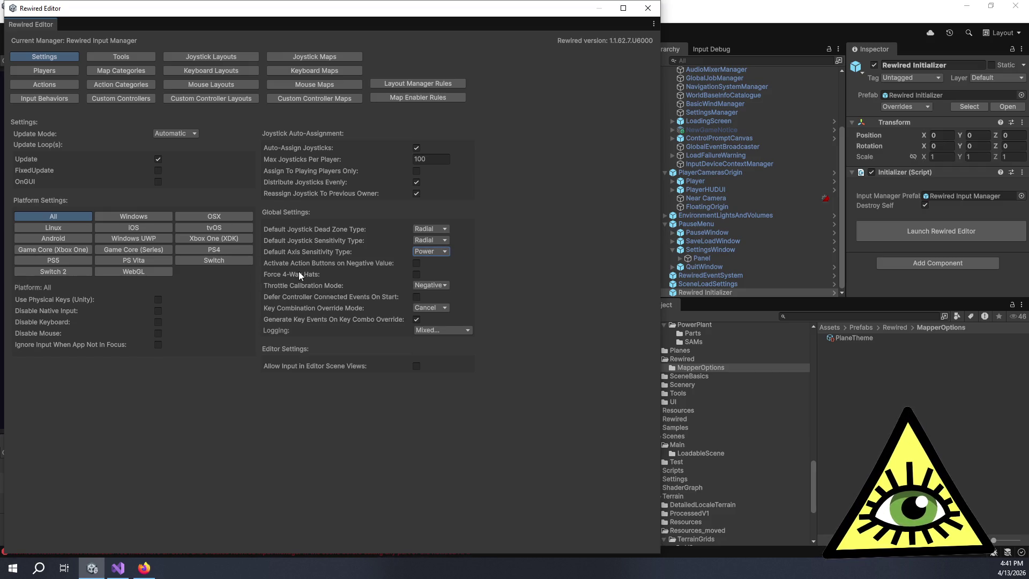
mouse_move(299, 273)
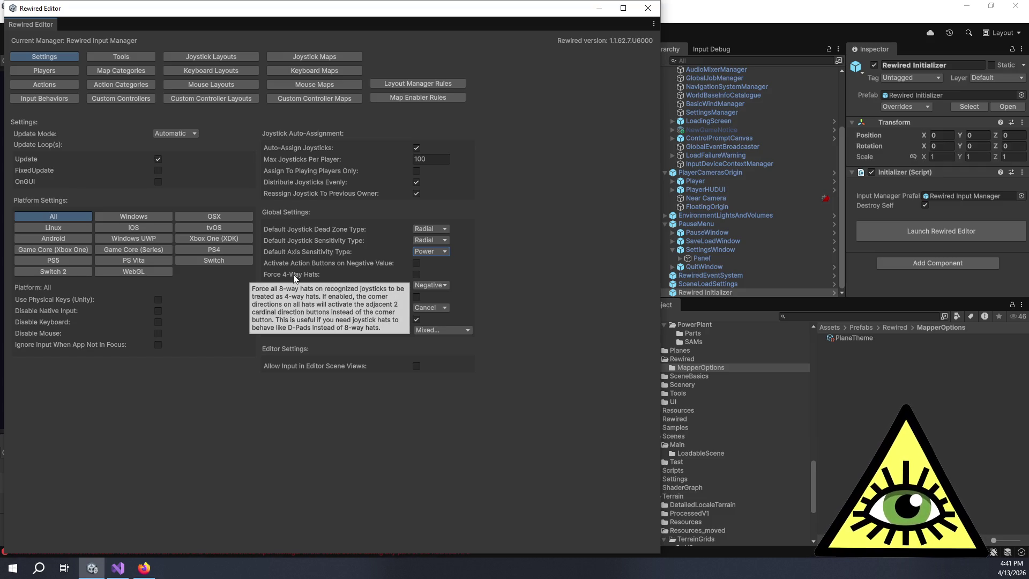
click(416, 274)
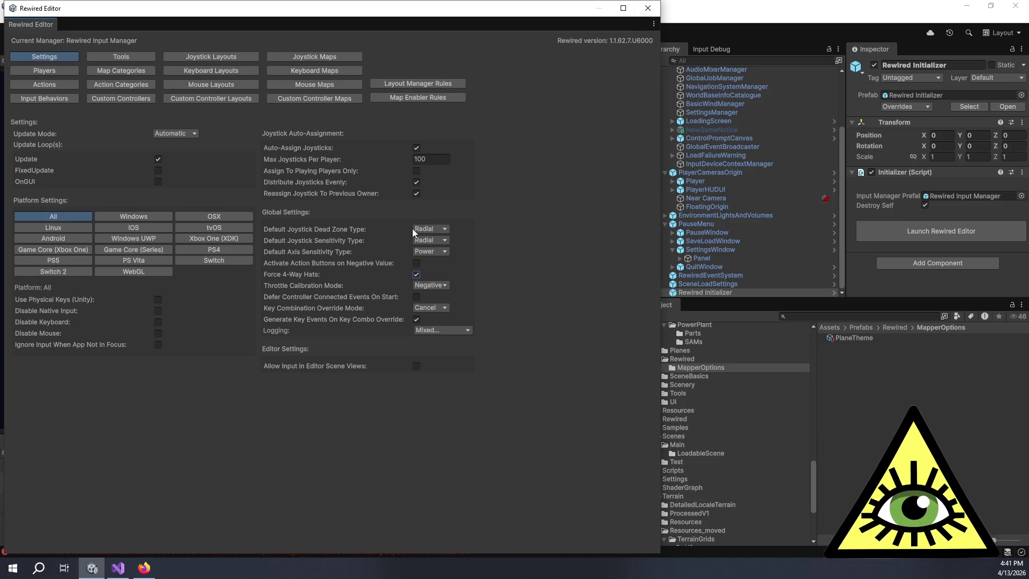
click(648, 8)
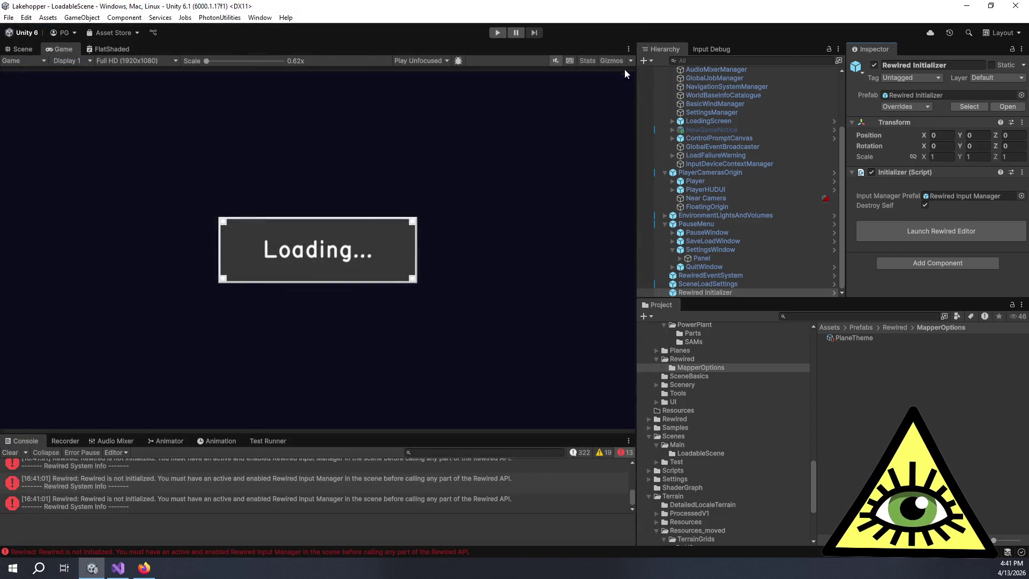
Enter play mode, let the seaplane cockpit load, then bring up the game's pause menu
click(496, 33)
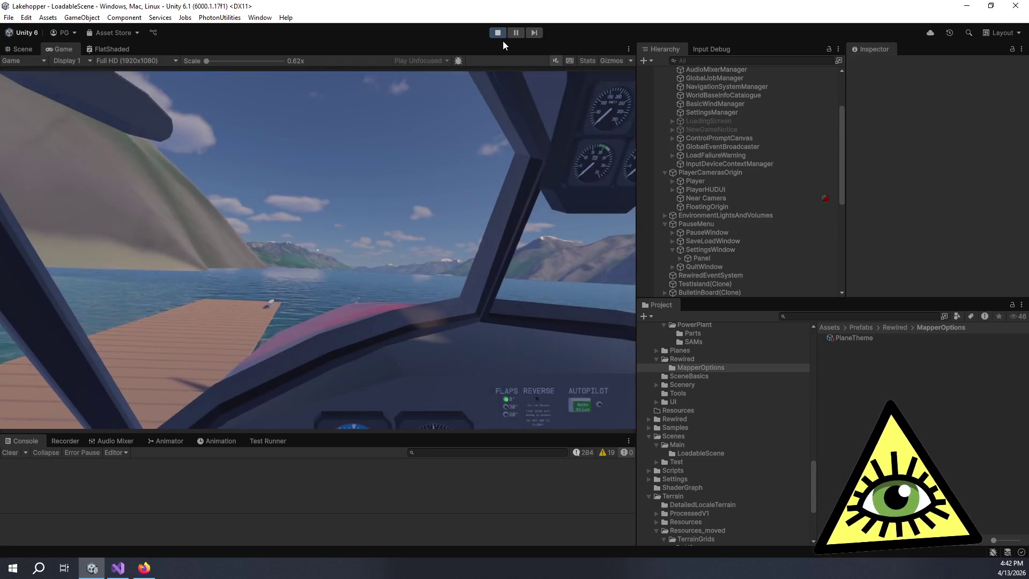
key(Escape)
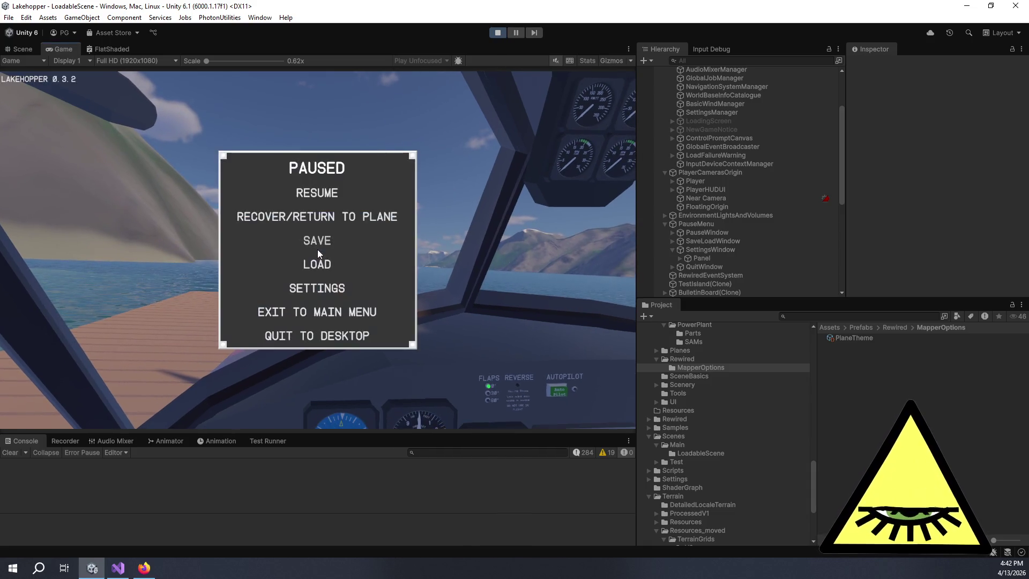
Go to SETTINGS, then the CONTROLS page, and start calibrating the CH FighterStick
click(316, 286)
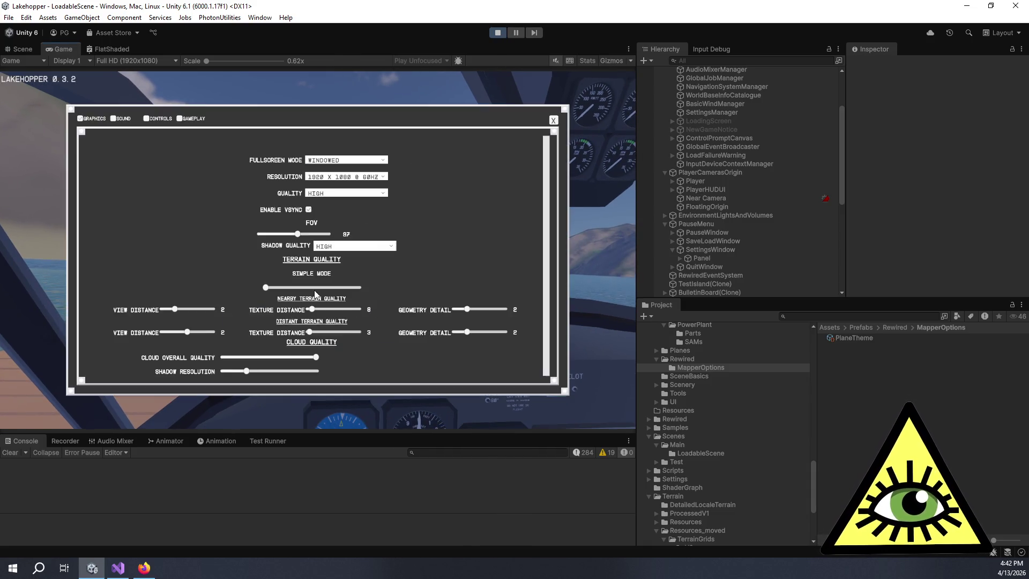
click(161, 119)
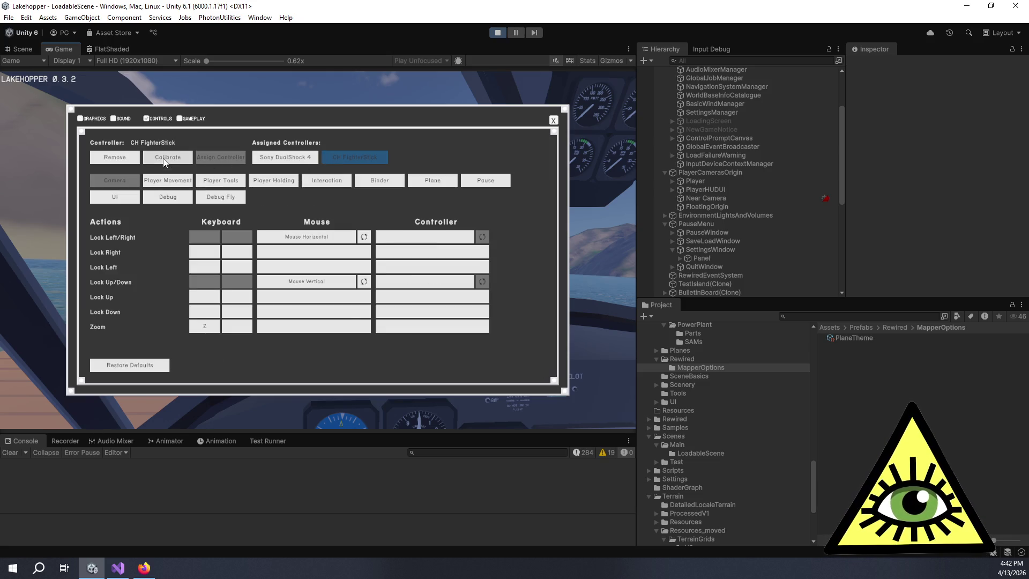
click(164, 160)
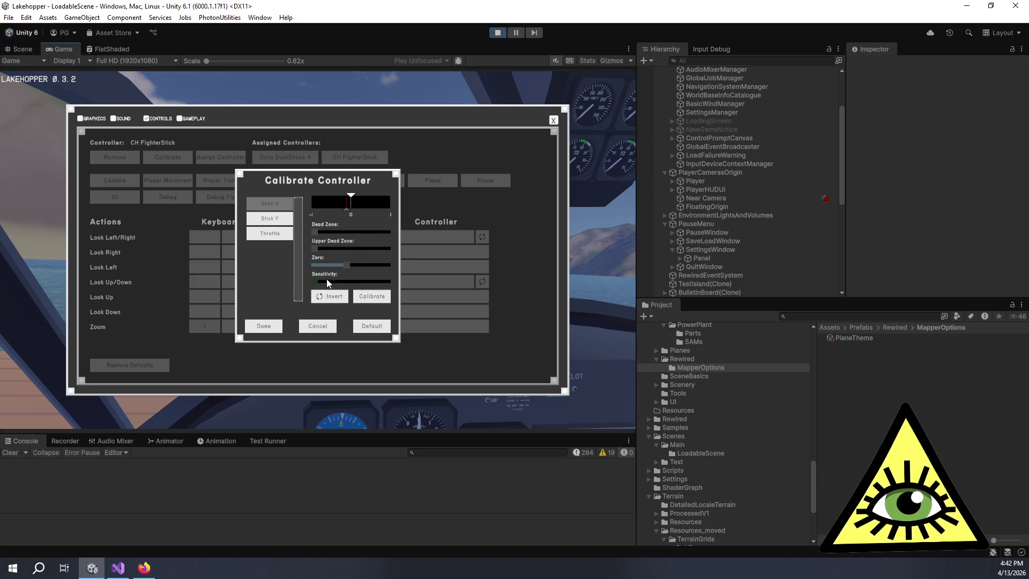
Try Stick X sensitivity at about three-quarters, then at zero, then reset to defaults
drag(319, 282, 413, 287)
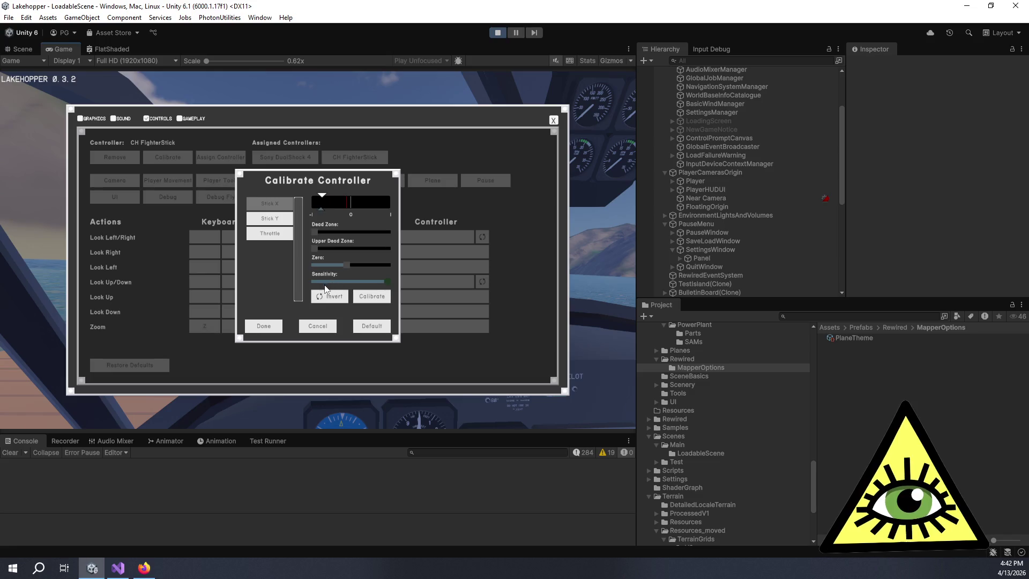
mouse_move(368, 281)
mouse_down()
mouse_move(322, 279)
mouse_move(298, 293)
mouse_up()
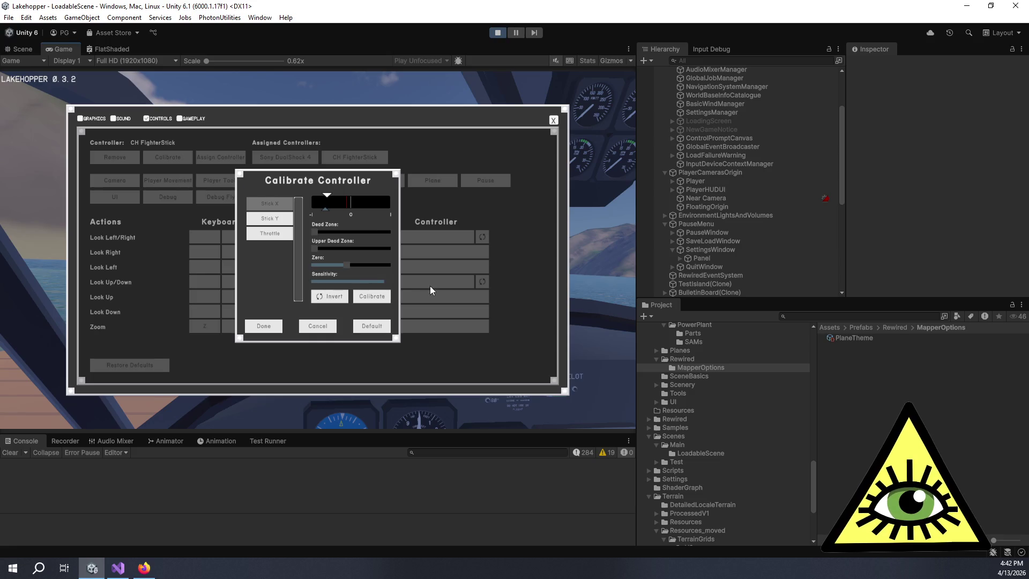
click(374, 321)
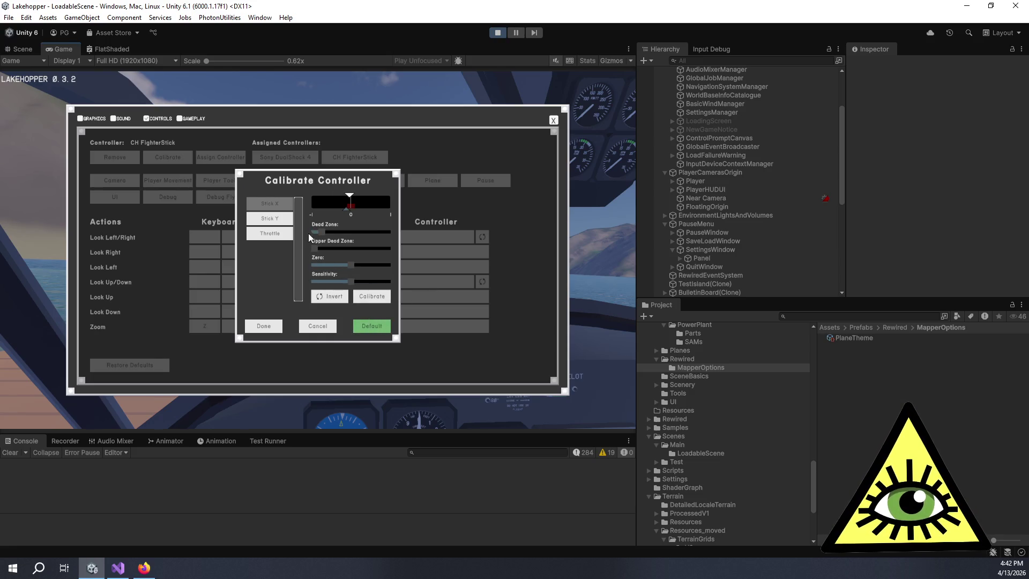
Set the dead zone to minimum, shift the zero point slightly, and push sensitivity to maximum
drag(309, 237, 305, 230)
click(346, 281)
mouse_move(350, 283)
mouse_down()
mouse_move(300, 277)
mouse_move(392, 287)
mouse_move(342, 293)
mouse_move(380, 289)
mouse_up()
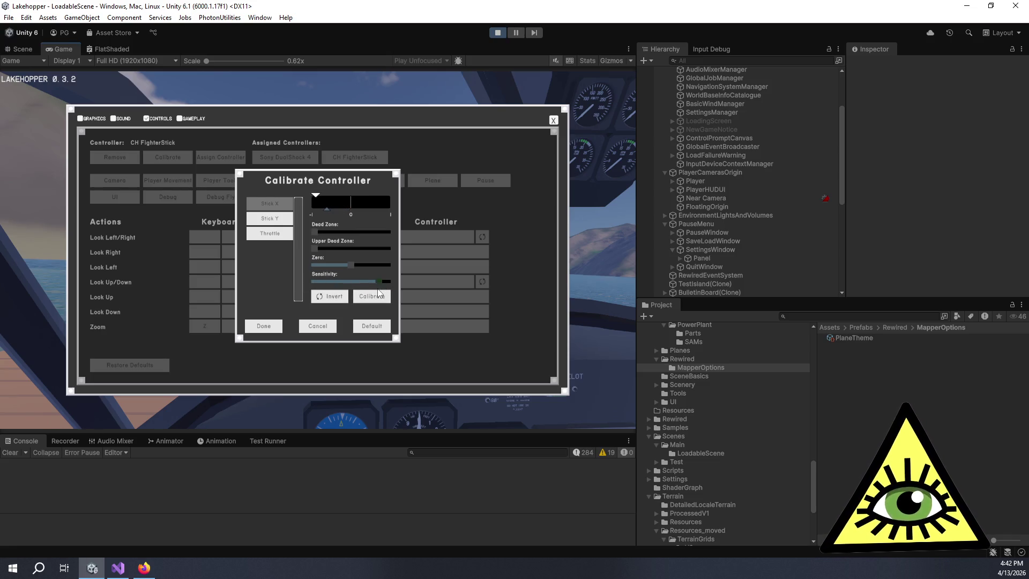
drag(350, 263, 354, 289)
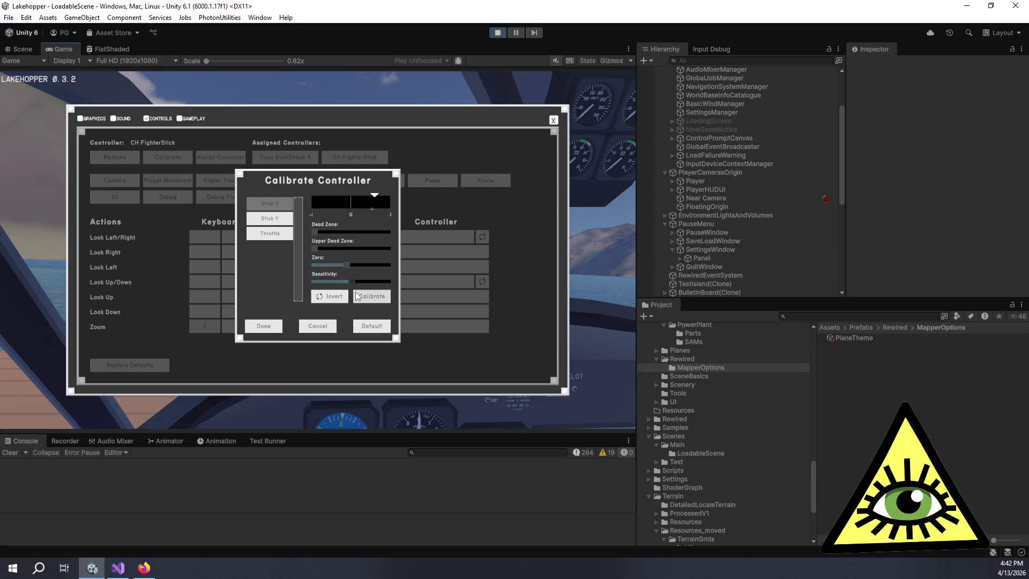
mouse_move(353, 278)
mouse_down()
mouse_move(377, 282)
mouse_move(343, 287)
mouse_move(387, 286)
mouse_move(297, 281)
mouse_up()
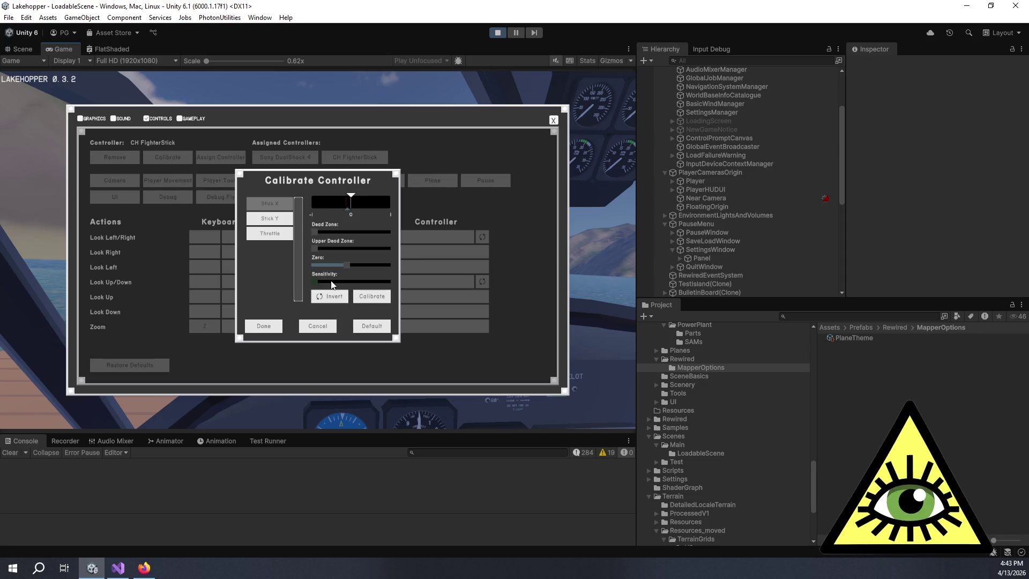
click(338, 282)
drag(338, 284, 386, 284)
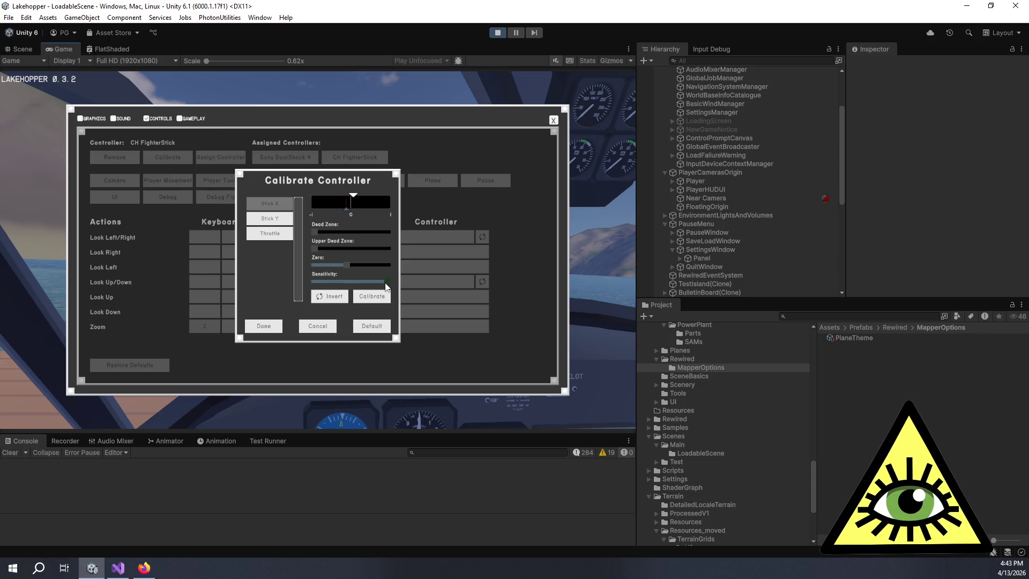
Drop Stick X sensitivity to minimum, adjust the dead zone, reset to defaults, then set sensitivity to about three-quarters
drag(386, 284, 321, 293)
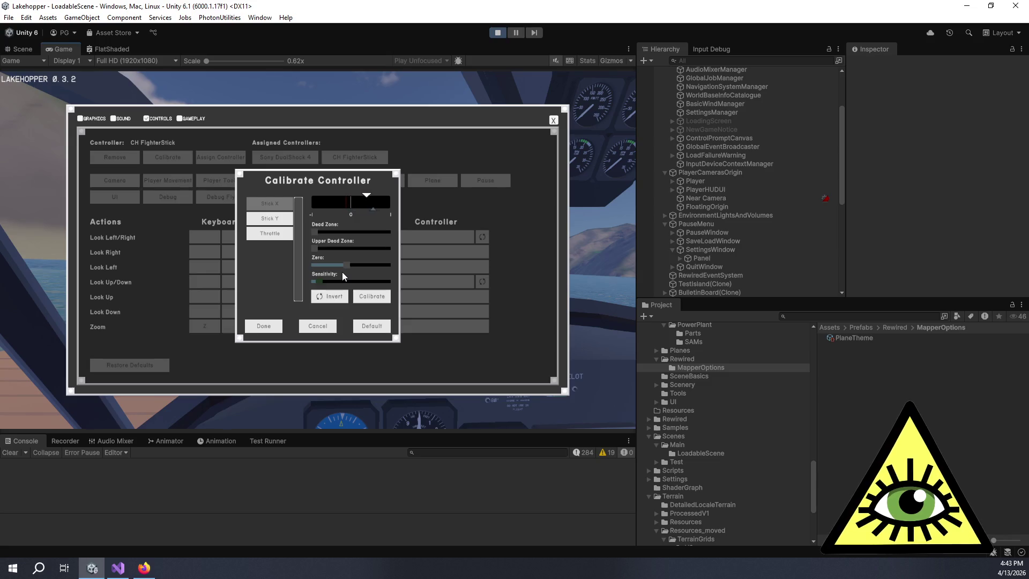
click(315, 231)
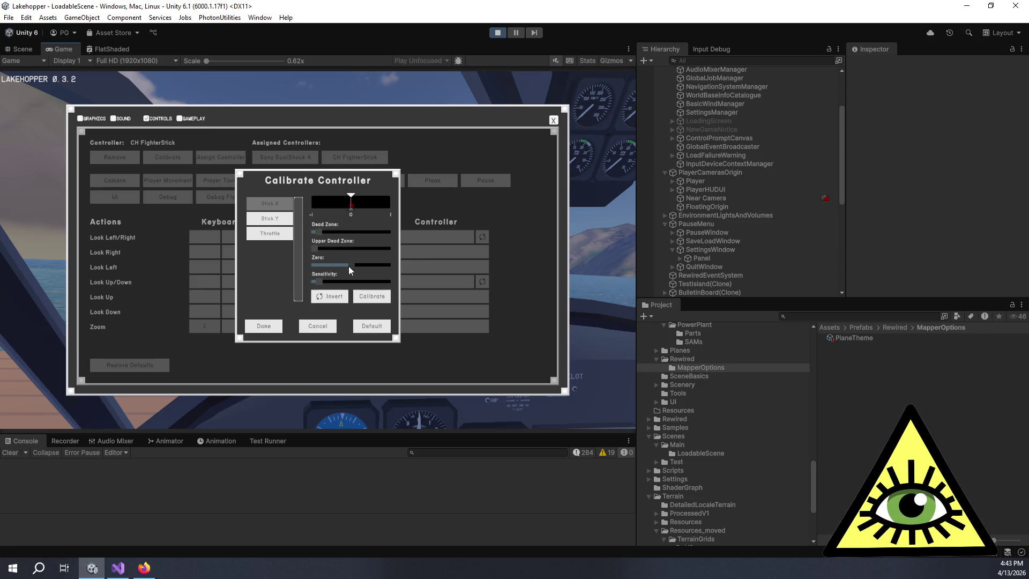
click(372, 325)
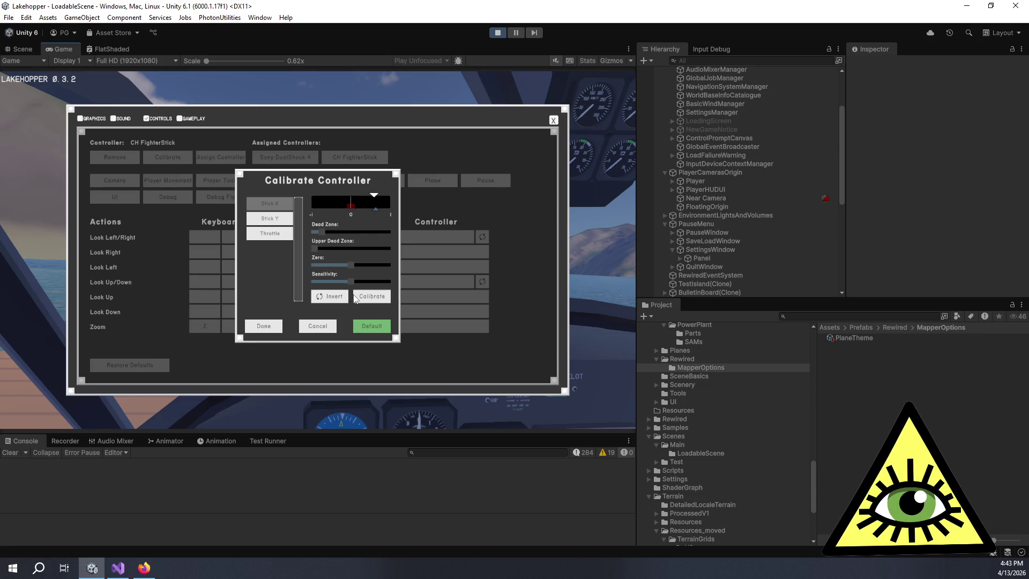
drag(350, 282, 372, 286)
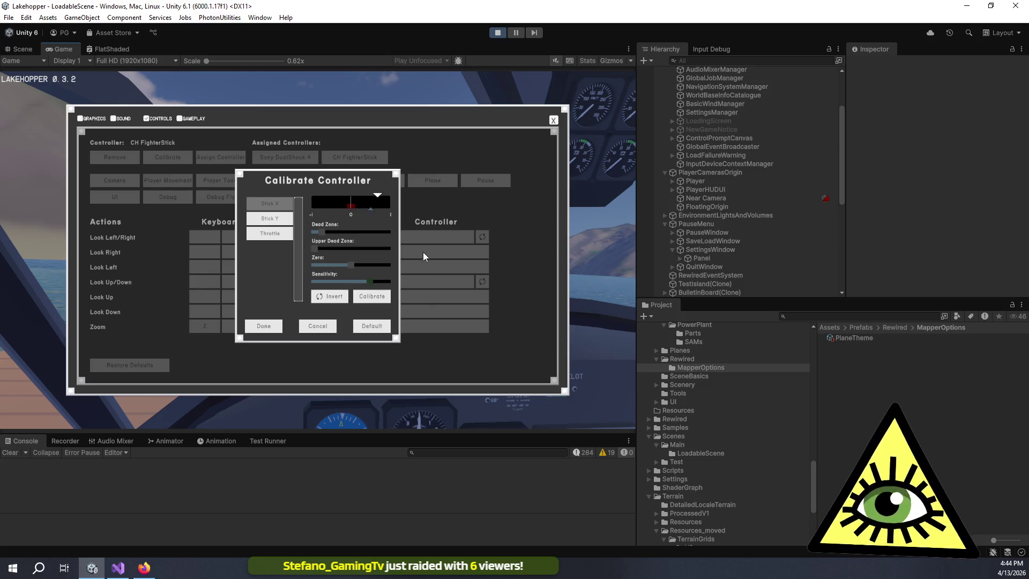
Lower Stick X sensitivity to about one-third, toggle axis inversion, then cancel the calibration unsaved
click(380, 282)
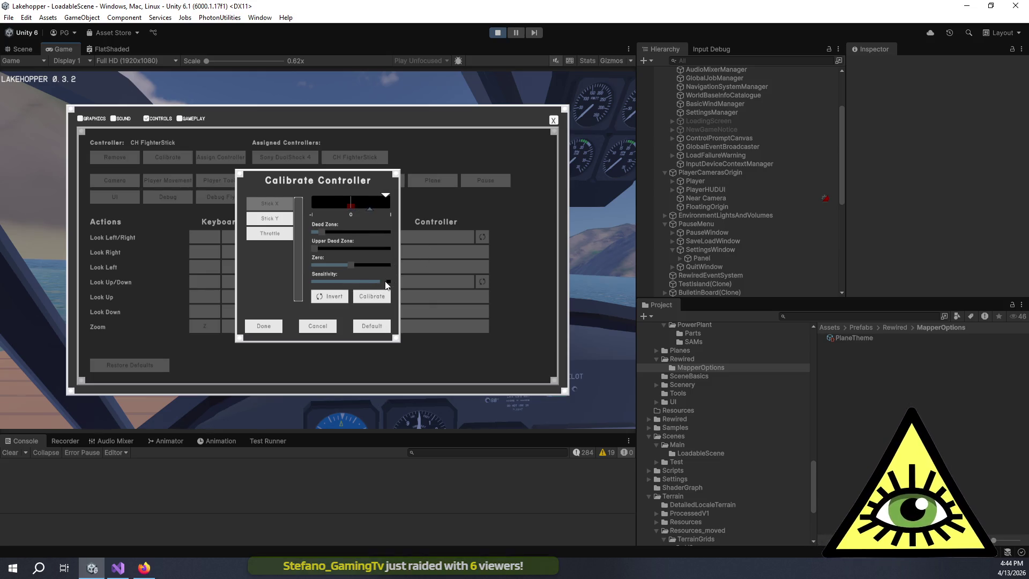
drag(382, 282, 337, 281)
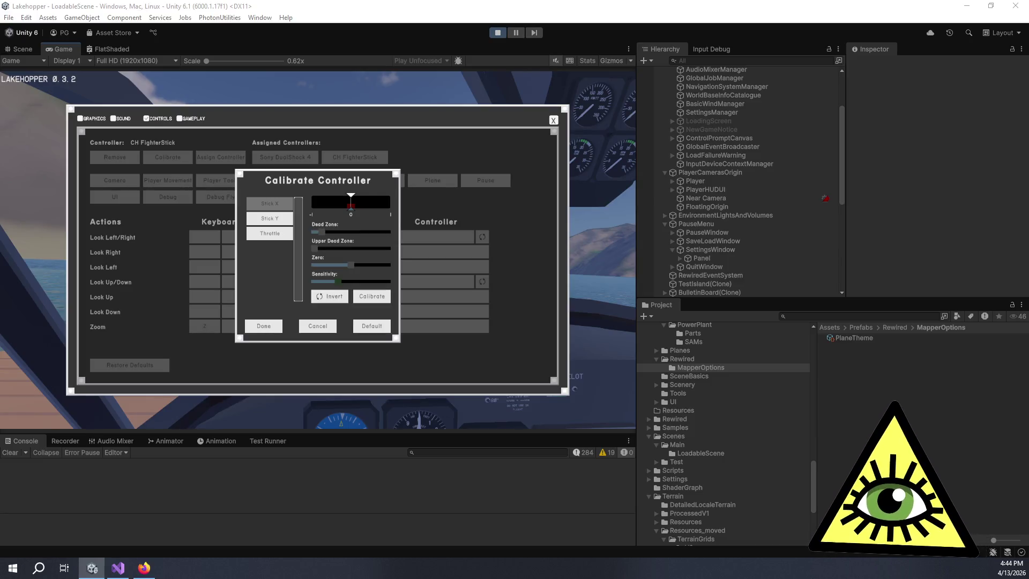
click(329, 296)
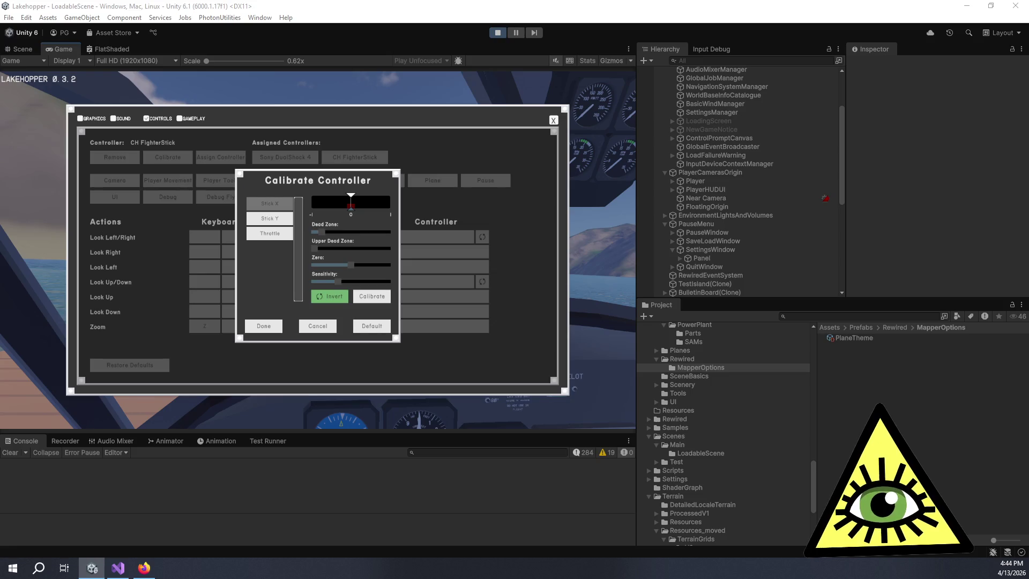
key(Down)
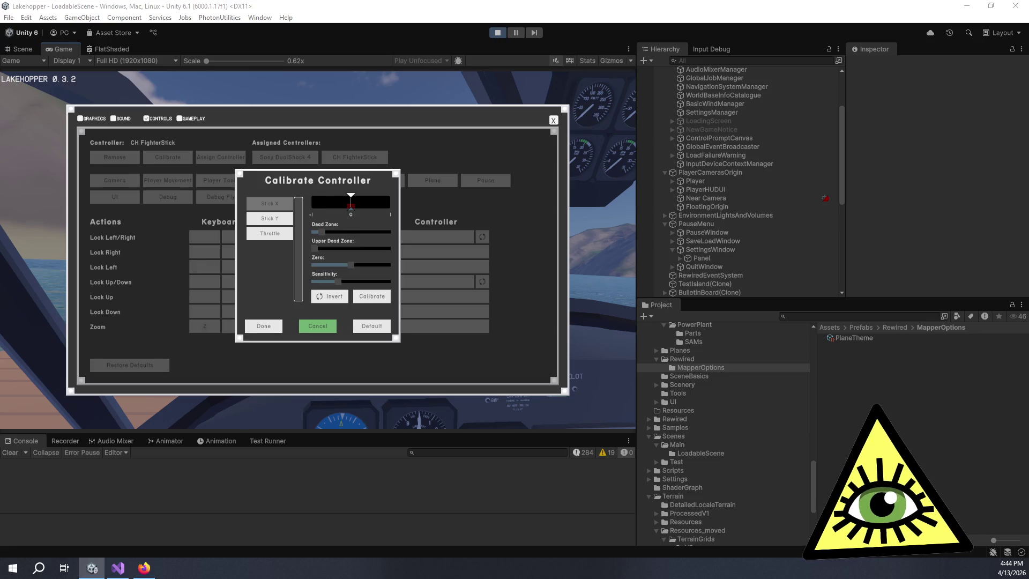
key(Return)
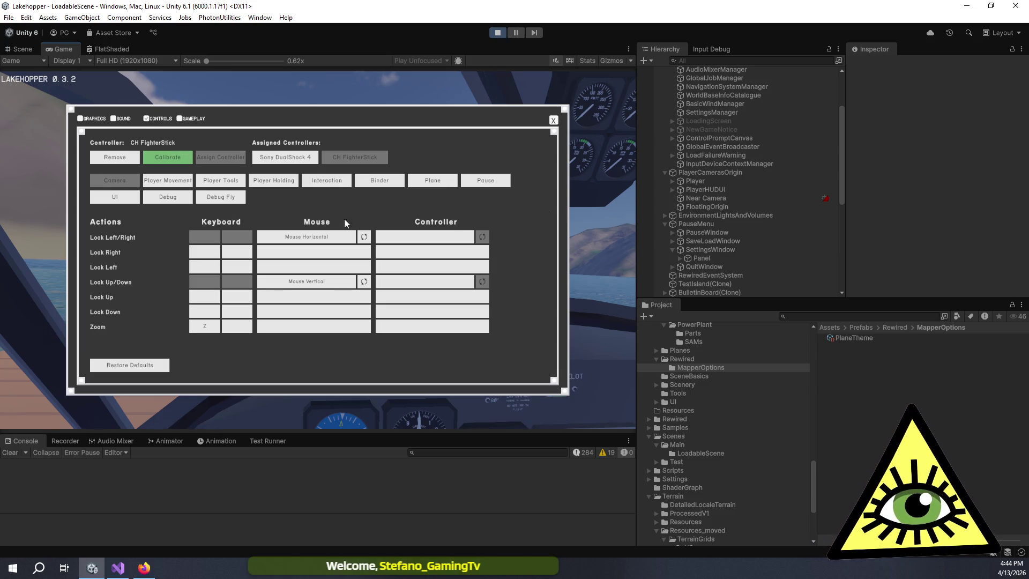
Reopen calibration, reset Stick X to defaults, lower its sensitivity near minimum and save with Done
click(168, 159)
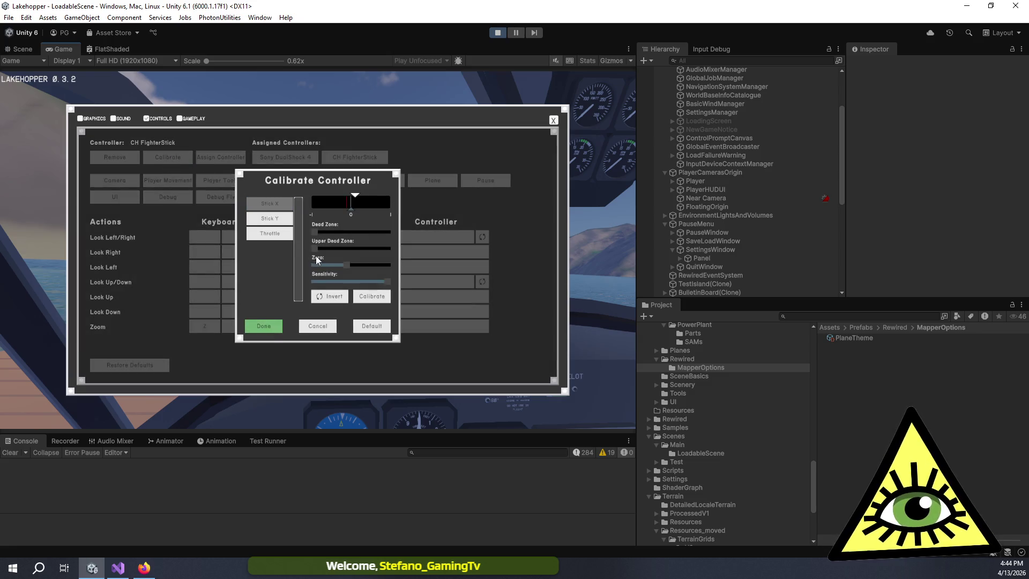
mouse_move(385, 281)
mouse_down()
mouse_move(322, 282)
mouse_move(352, 276)
mouse_up()
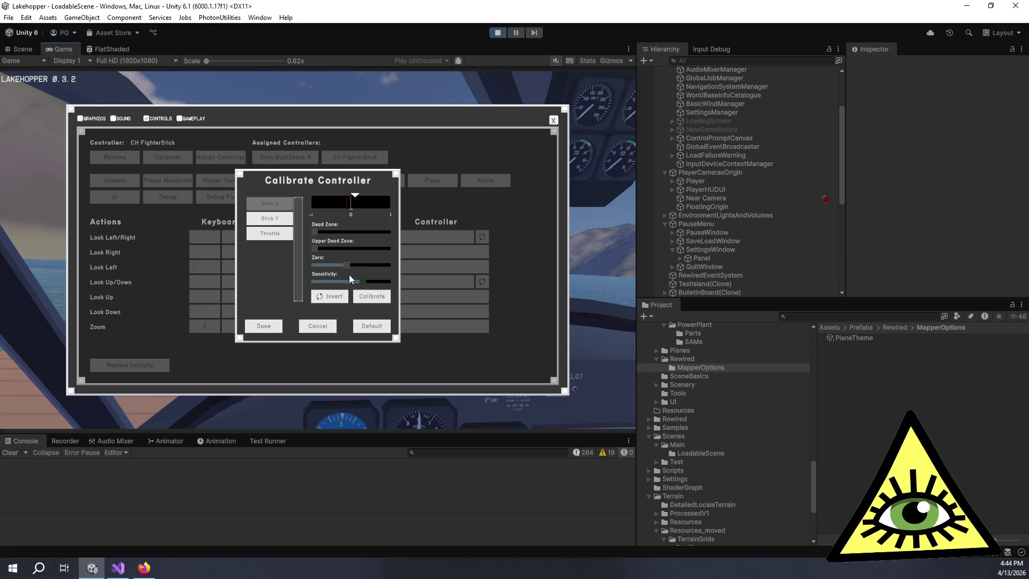
click(372, 326)
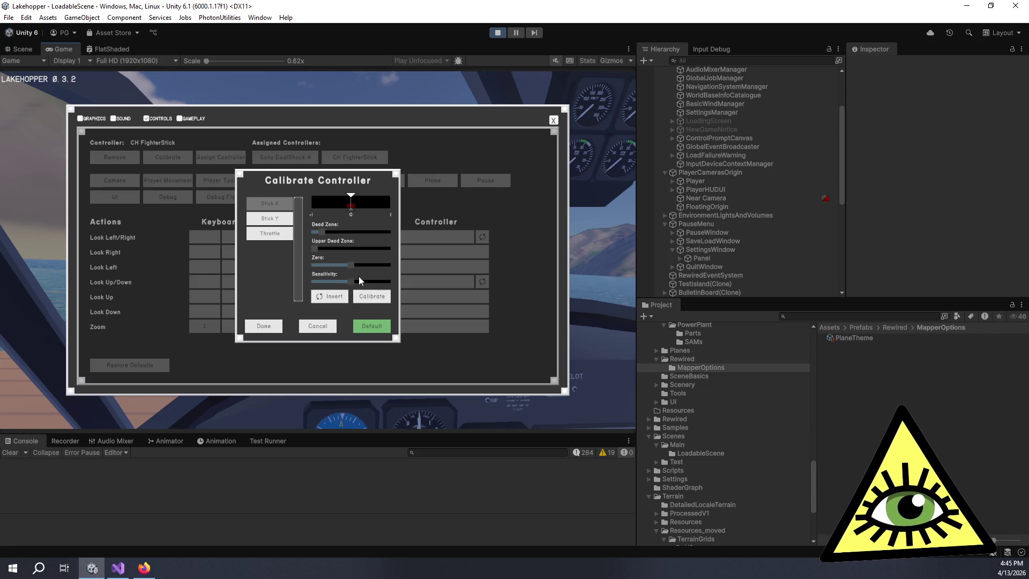
mouse_move(349, 283)
mouse_down()
mouse_move(375, 286)
mouse_move(320, 286)
mouse_up()
click(271, 335)
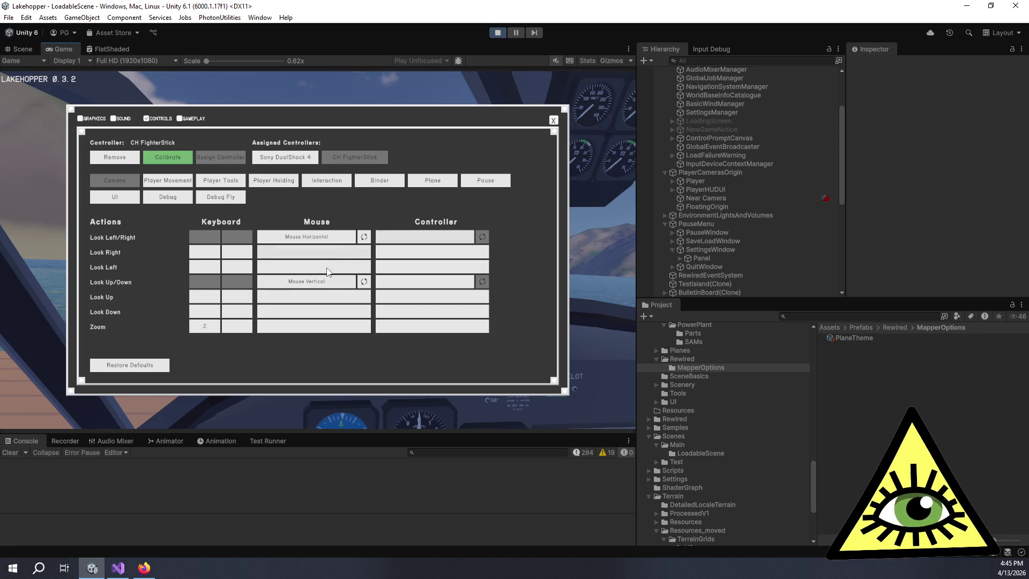
In the Plane tab, map Pitch Axis's Controller field to Stick Y, then begin the Roll Axis assignment
click(412, 180)
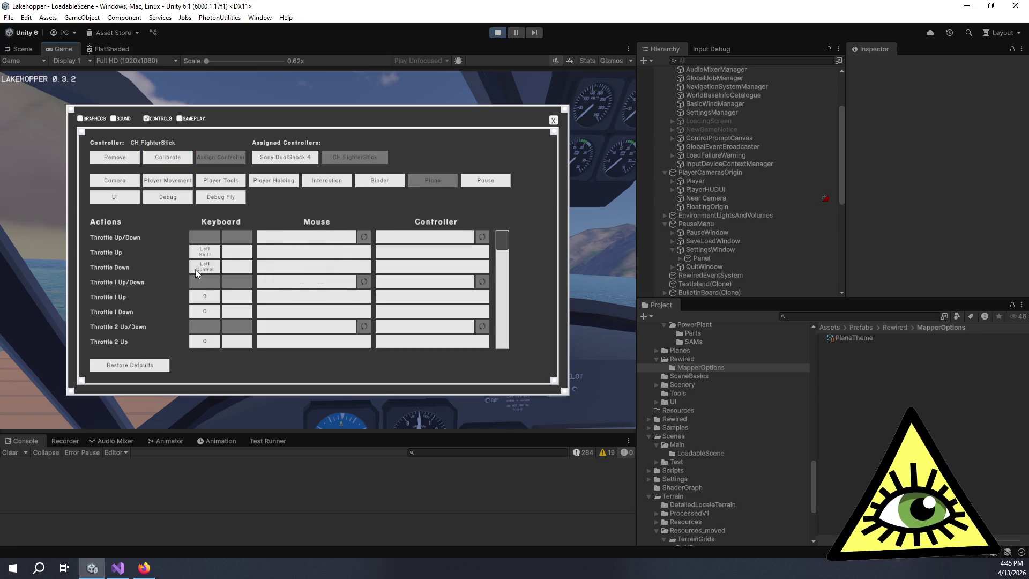
scroll(175, 296, down, 5)
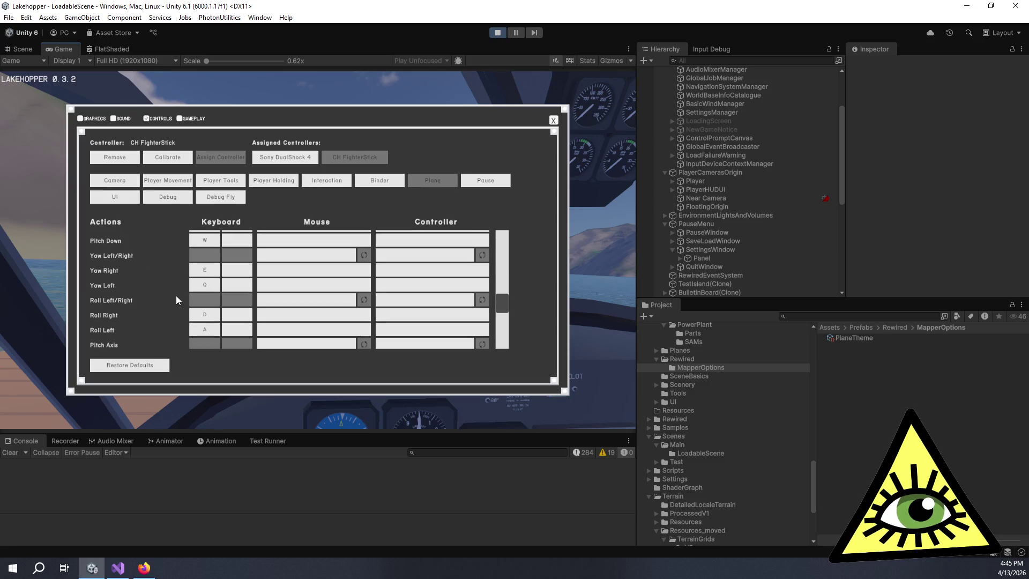
scroll(173, 280, up, 3)
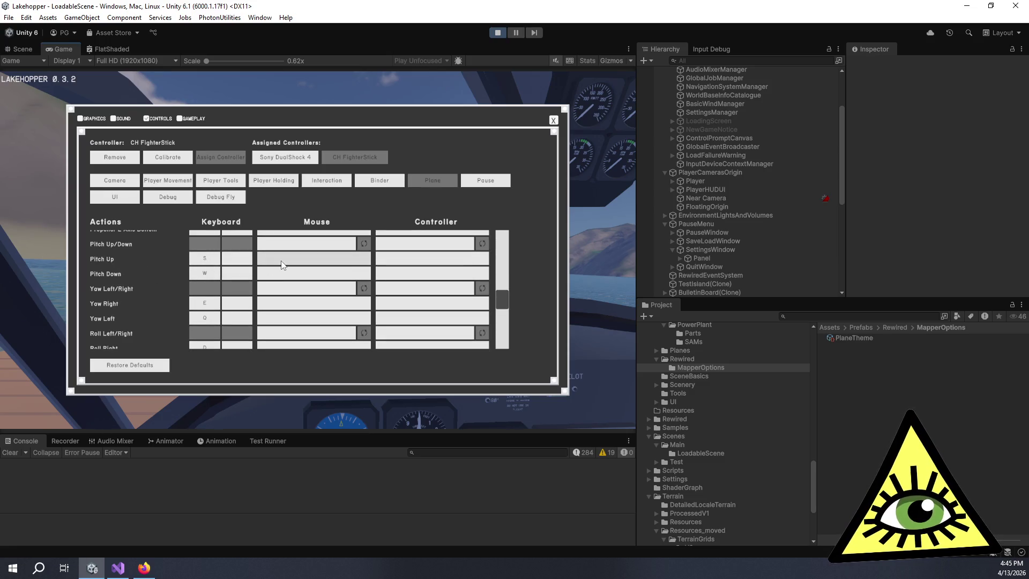
scroll(232, 292, down, 3)
scroll(233, 294, down, 3)
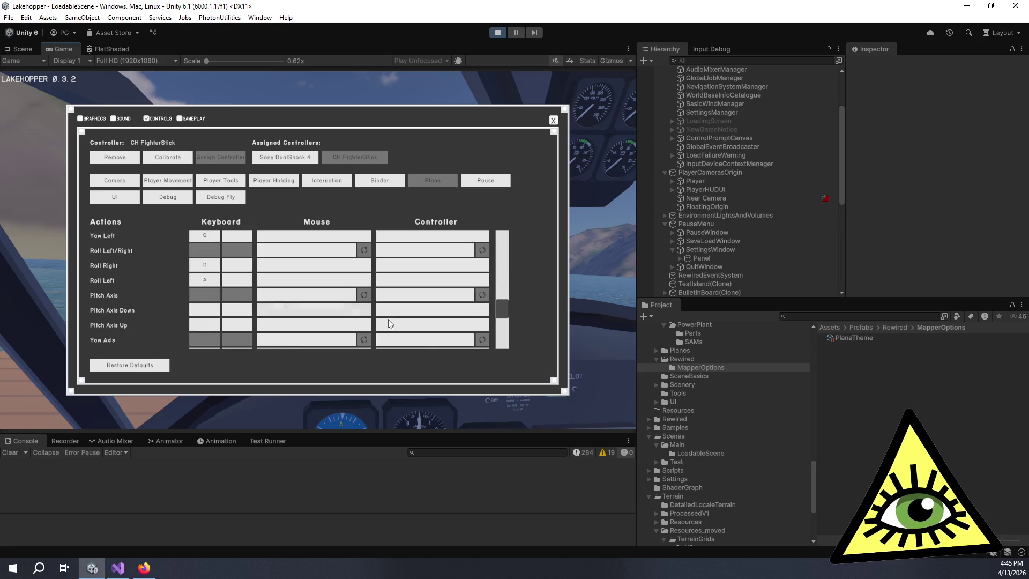
click(400, 298)
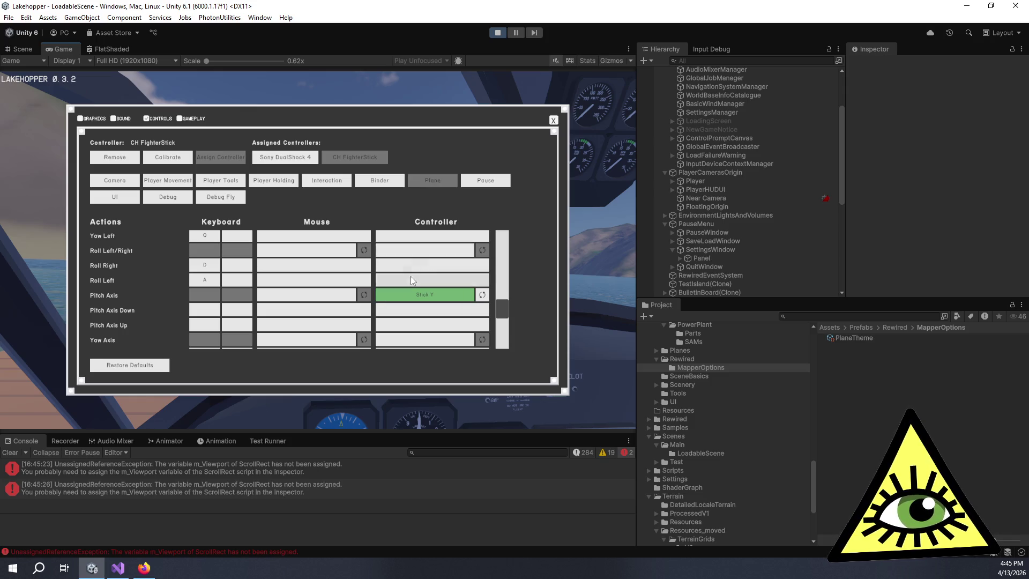
scroll(403, 287, down, 2)
click(411, 318)
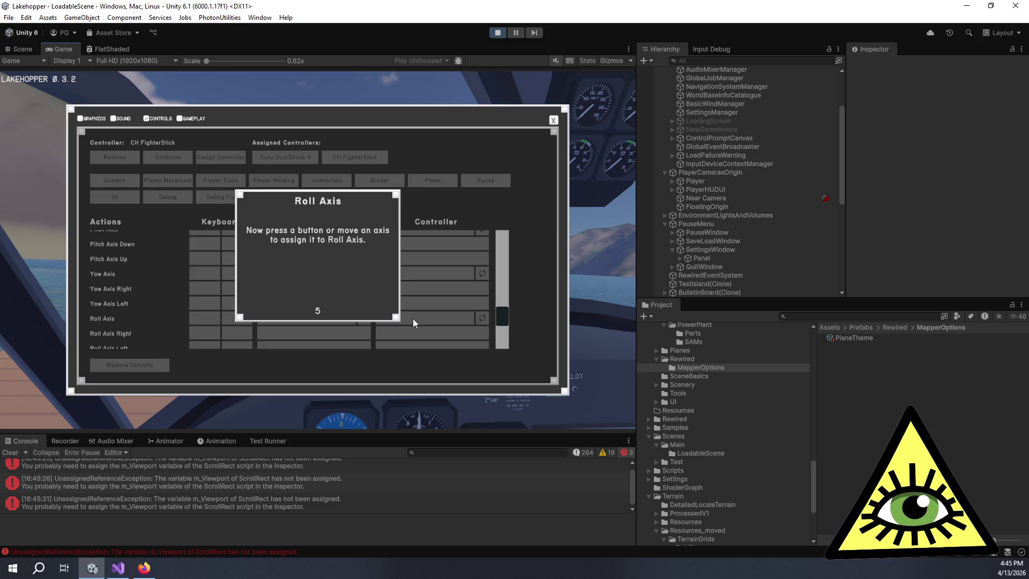
Close the controls settings and choose RESUME from the PAUSED menu
click(553, 120)
click(329, 198)
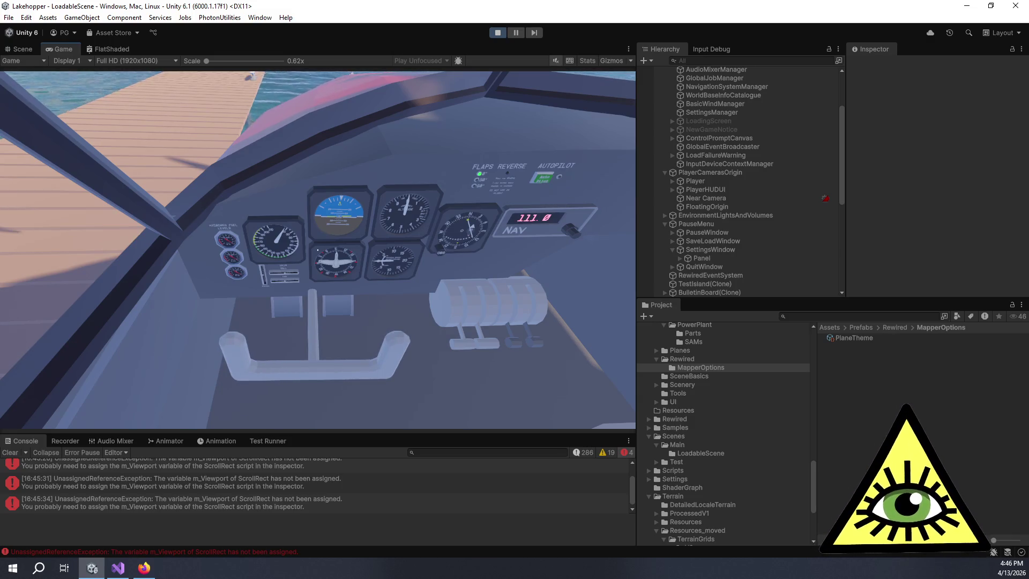
Roll the yoke right with the D key, refocus the Game view, and pause with Escape
key(d)
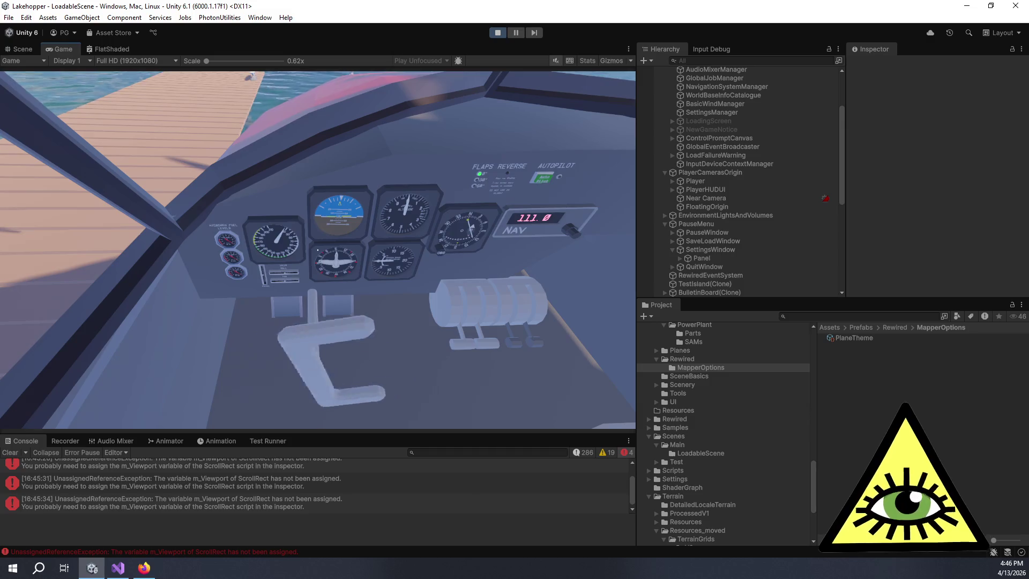
key(alt+Tab)
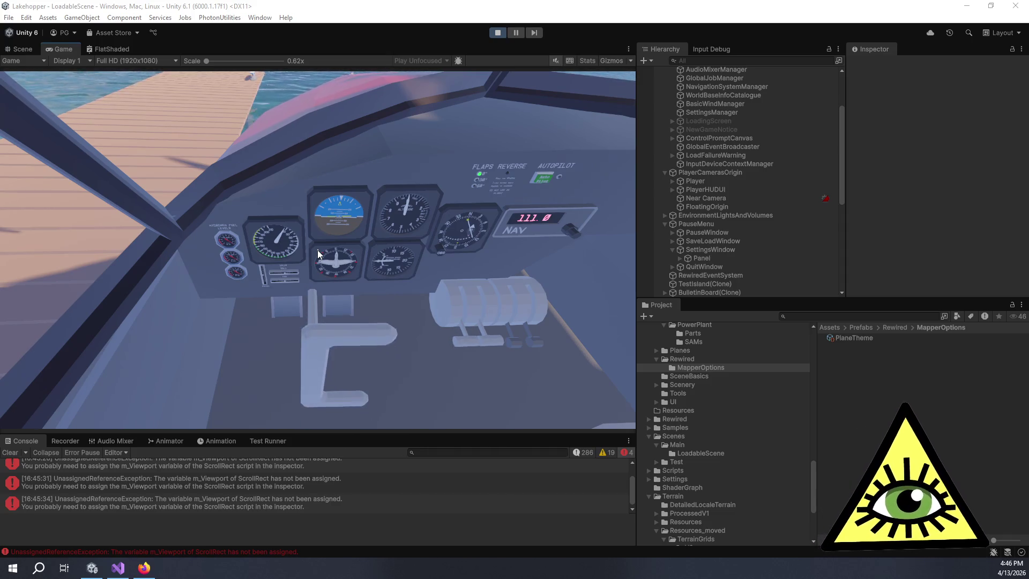
click(317, 250)
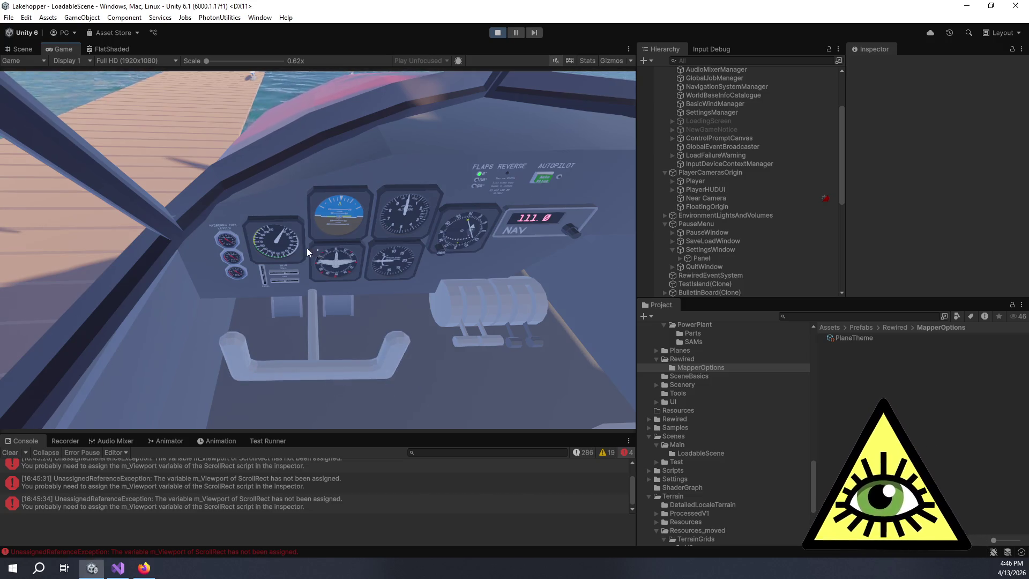
key(Escape)
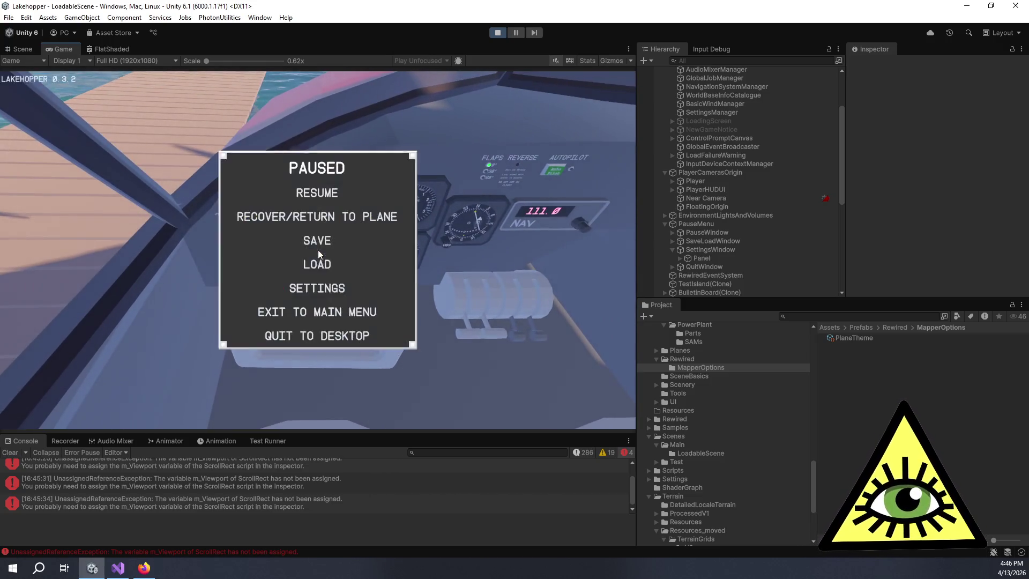
Open the CH FighterStick's Plane bindings, toggle the Pitch Axis Stick Y option, and open its calibration
click(329, 289)
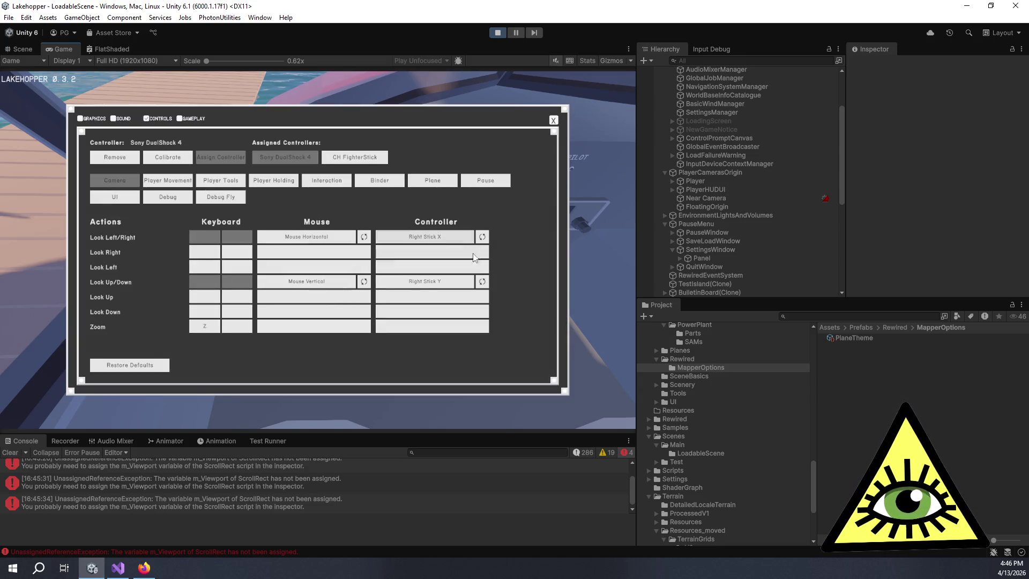
click(433, 182)
click(353, 157)
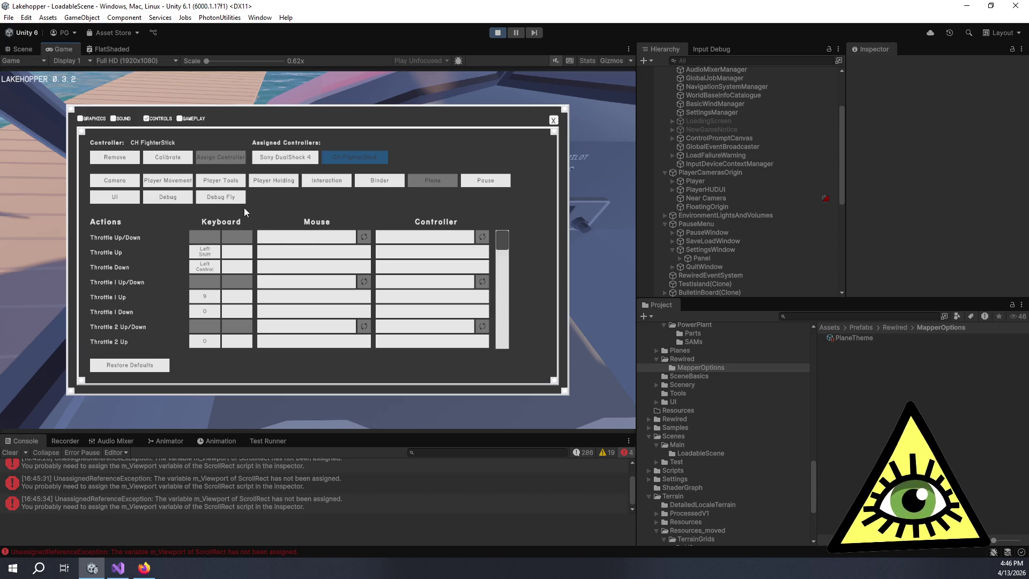
scroll(389, 282, down, 5)
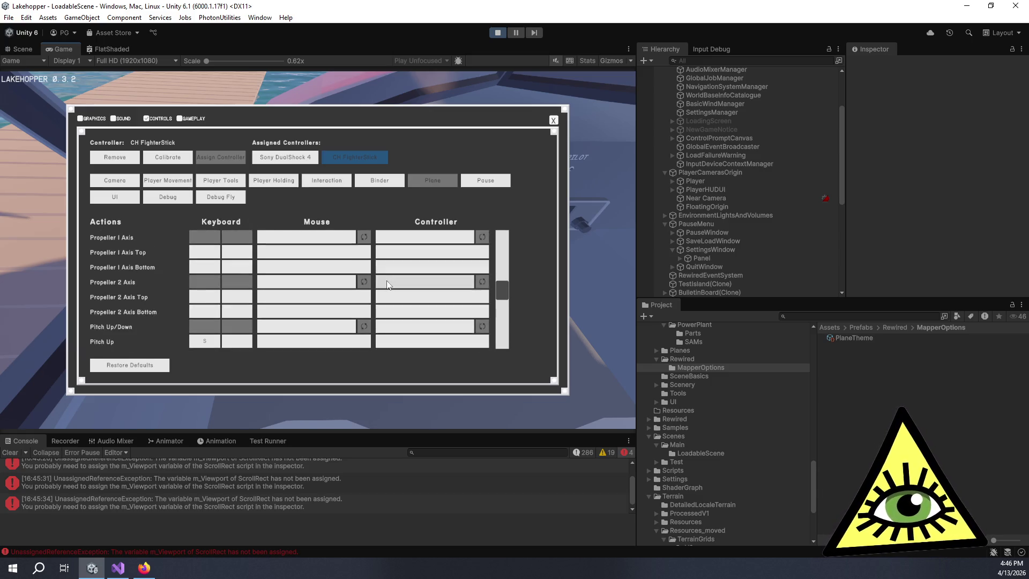
scroll(389, 284, down, 4)
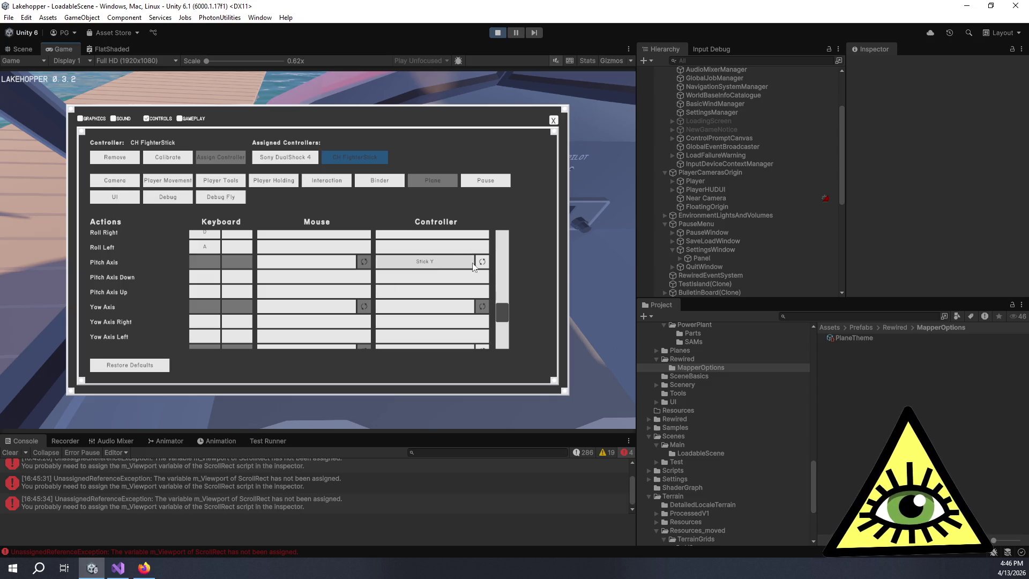
click(481, 262)
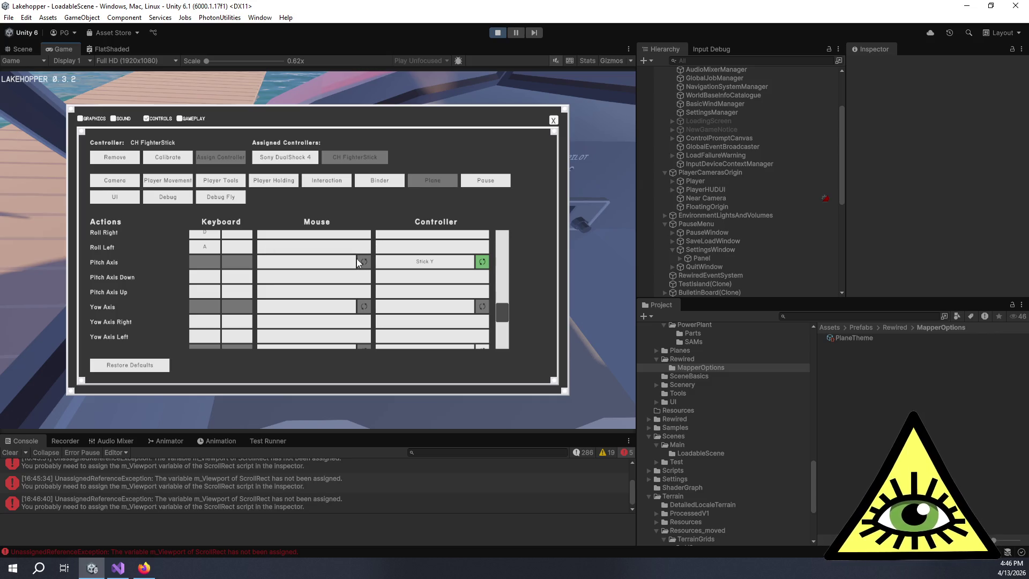
click(178, 157)
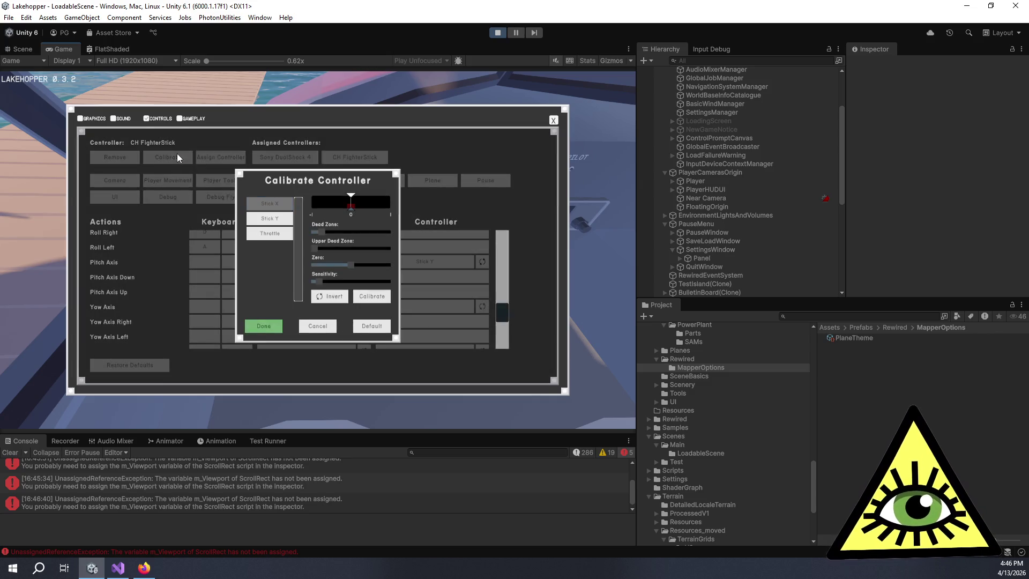
Switch the calibration to the Stick Y axis and drag its sensitivity lower
click(269, 217)
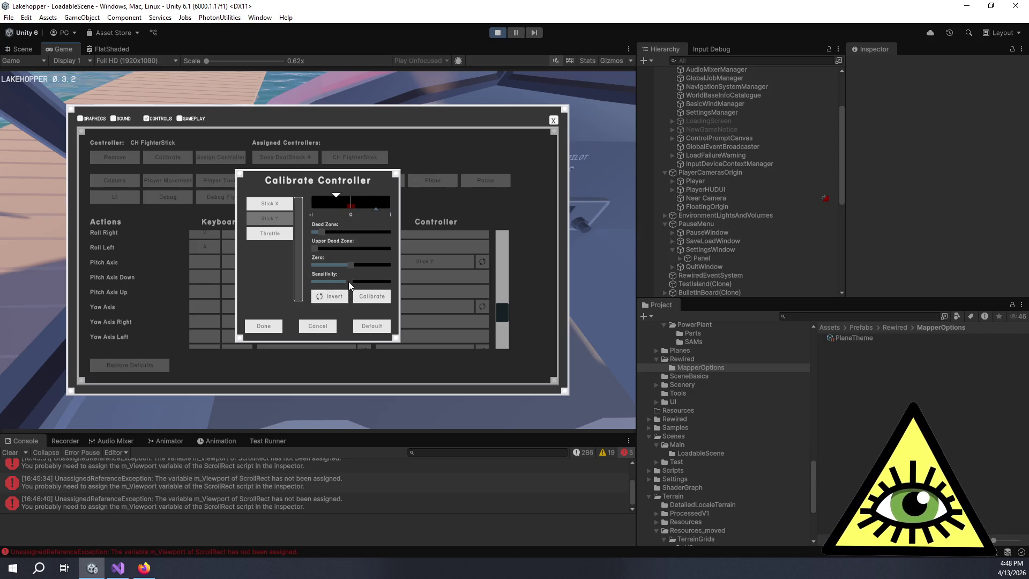
drag(349, 282, 317, 281)
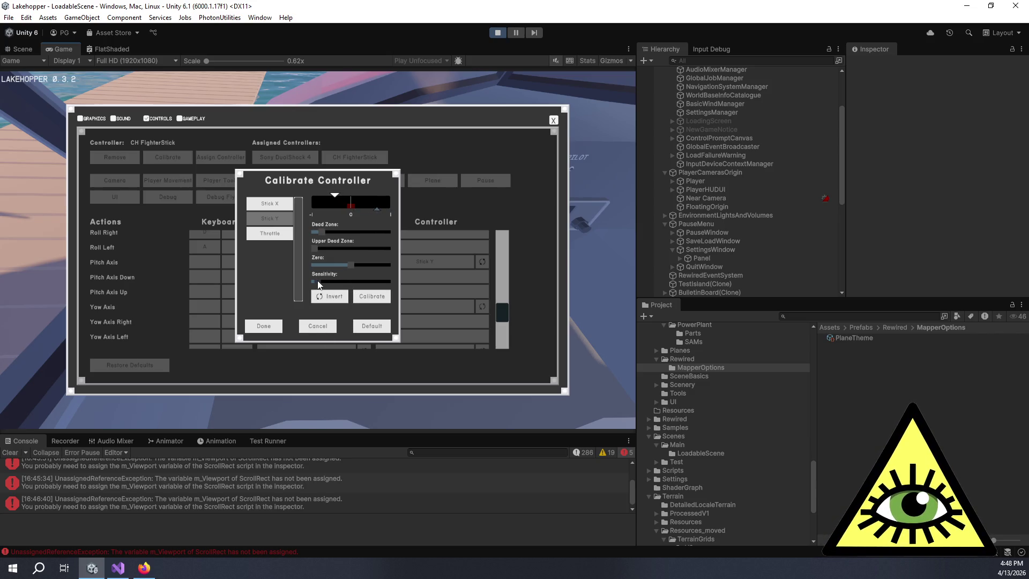
Reset the Stick Y calibration to defaults, lower the stick sensitivity, and keep the changes
click(372, 327)
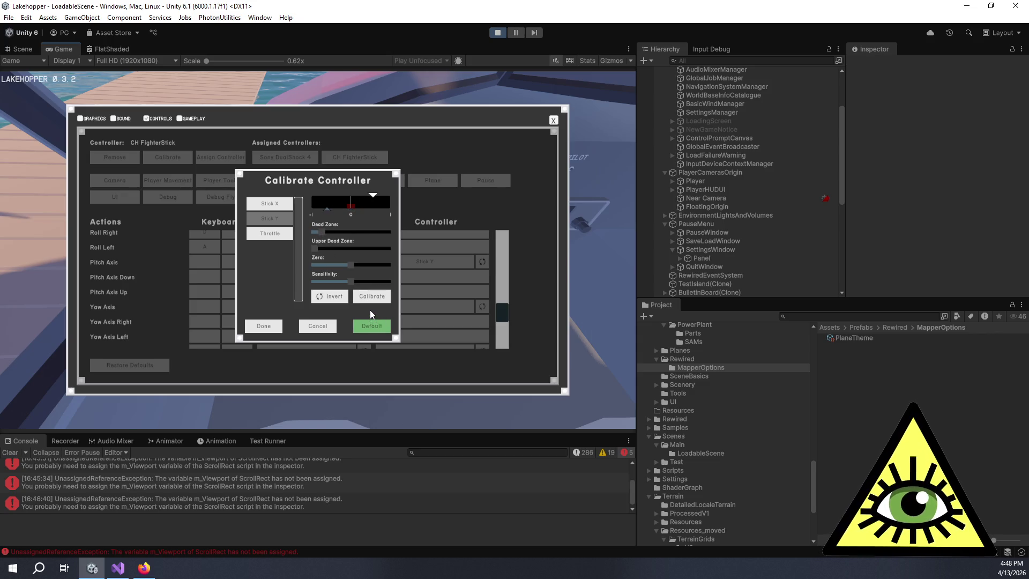
mouse_move(357, 289)
mouse_down()
mouse_move(309, 290)
mouse_move(387, 280)
mouse_move(322, 287)
mouse_move(414, 291)
mouse_move(320, 290)
mouse_move(386, 292)
mouse_move(339, 287)
mouse_move(375, 286)
mouse_move(355, 271)
mouse_move(371, 284)
mouse_up()
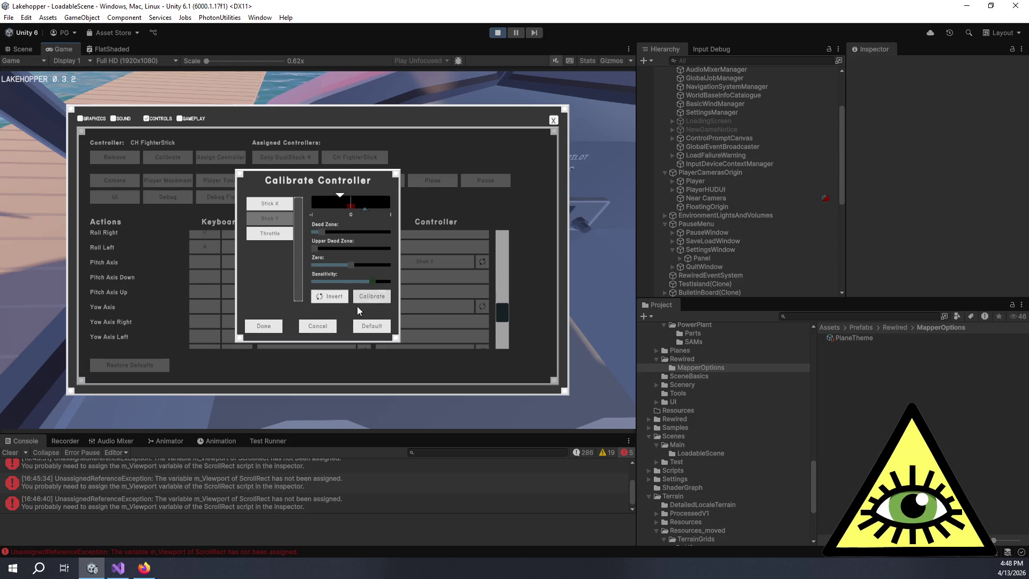
drag(368, 278, 349, 282)
click(320, 280)
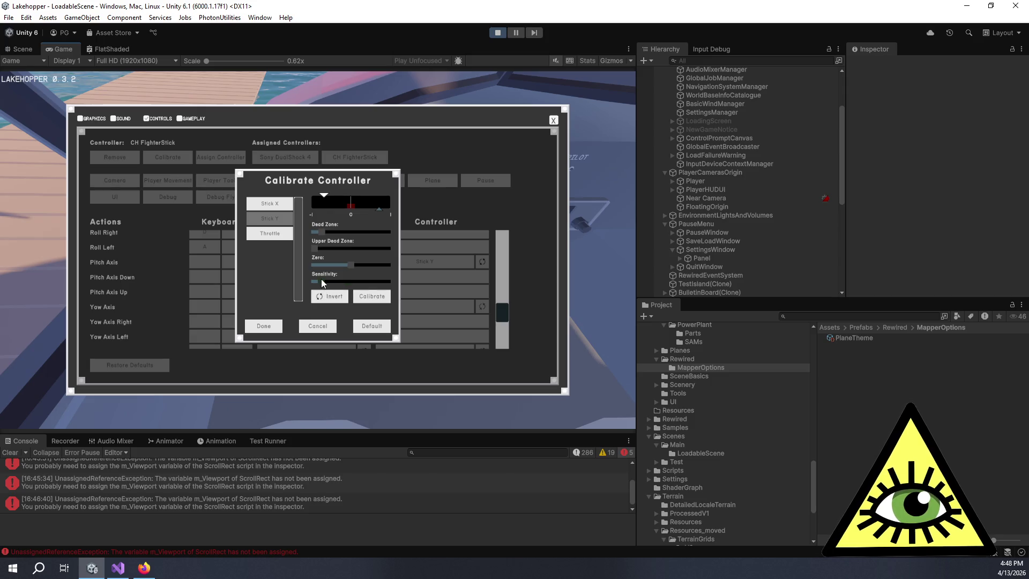
mouse_move(329, 284)
mouse_down()
mouse_move(383, 284)
mouse_move(348, 287)
mouse_move(369, 283)
mouse_up()
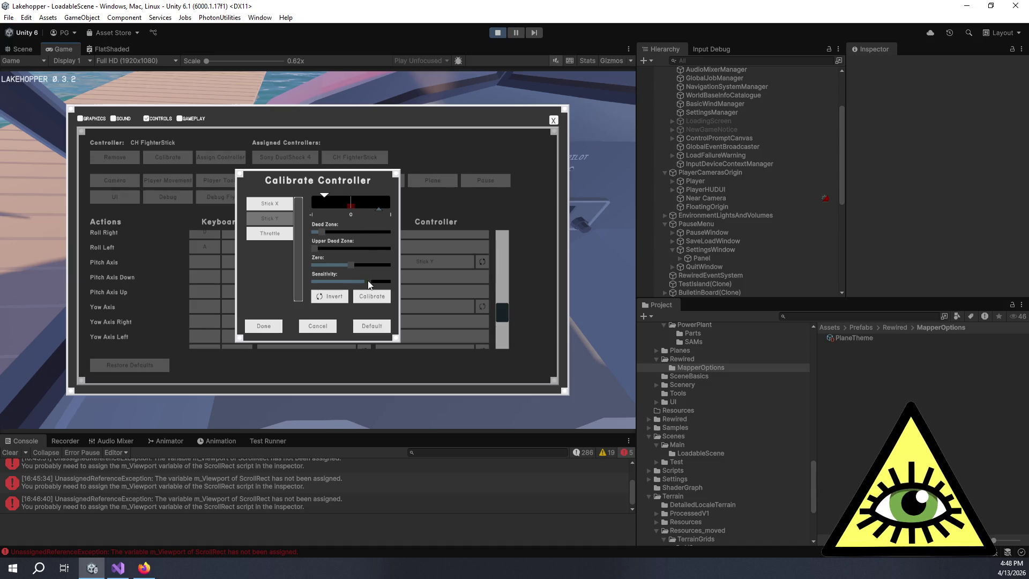
click(274, 326)
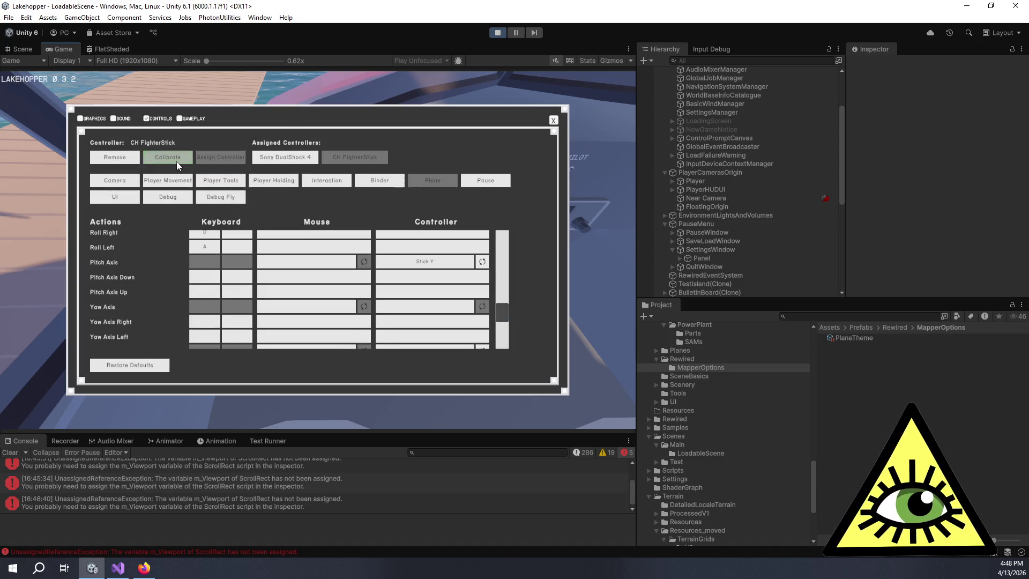
Recalibrate the FighterStick's Stick Y axis with lower sensitivity and keep the changes
click(176, 162)
click(270, 219)
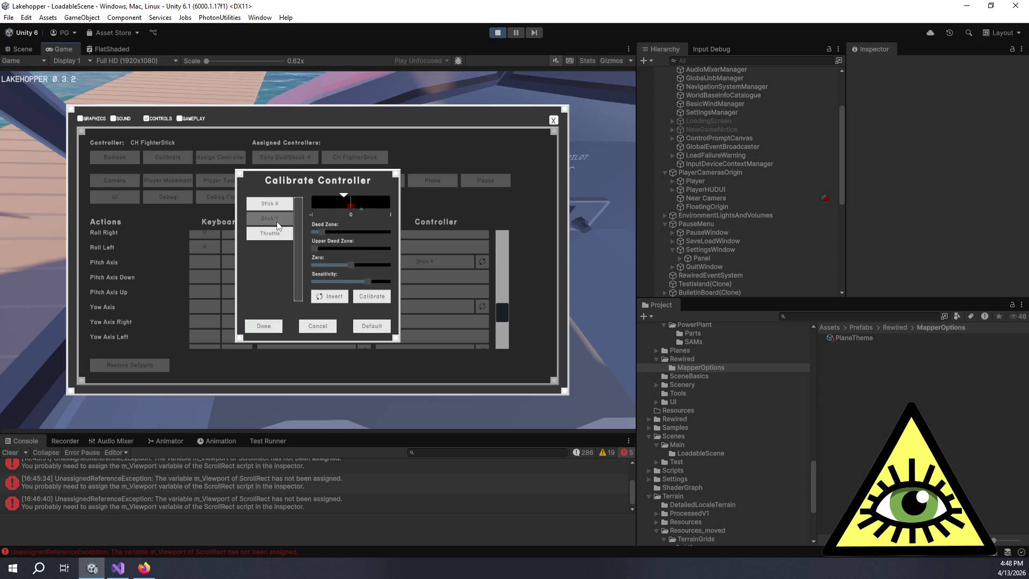
drag(367, 281, 320, 290)
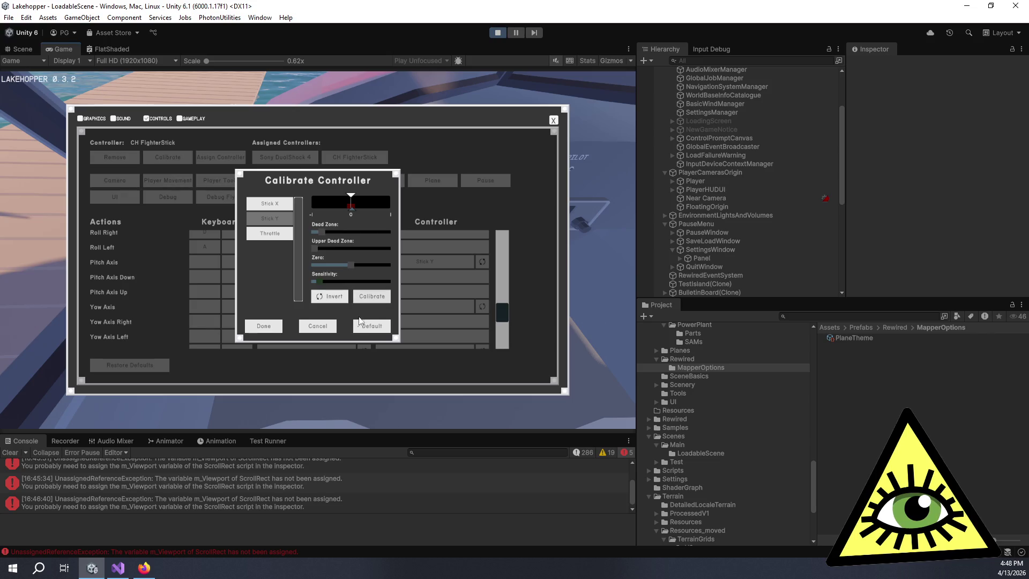
click(264, 327)
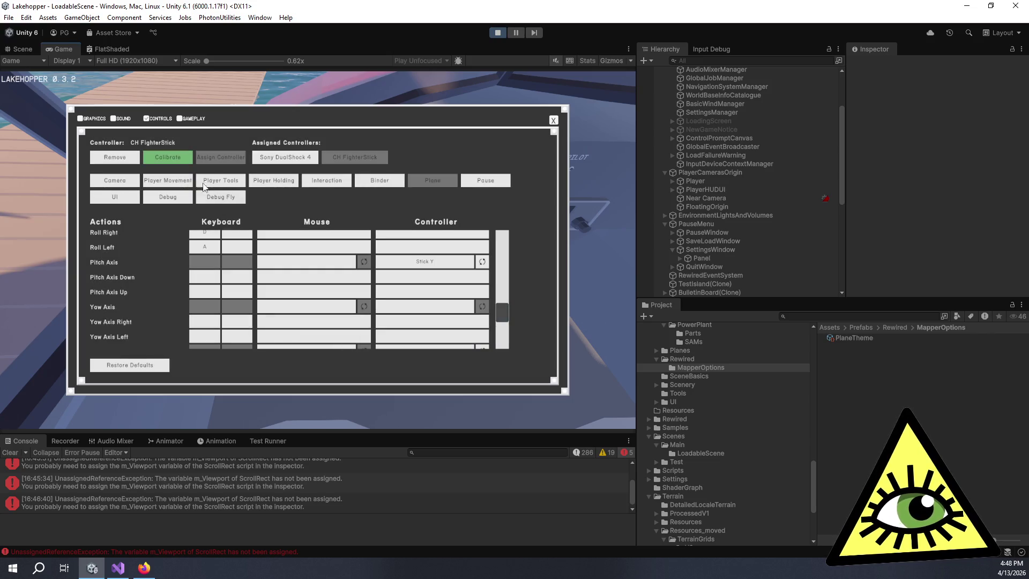
Drop Stick Y sensitivity to its minimum, then close the settings and resume the cockpit view
click(175, 159)
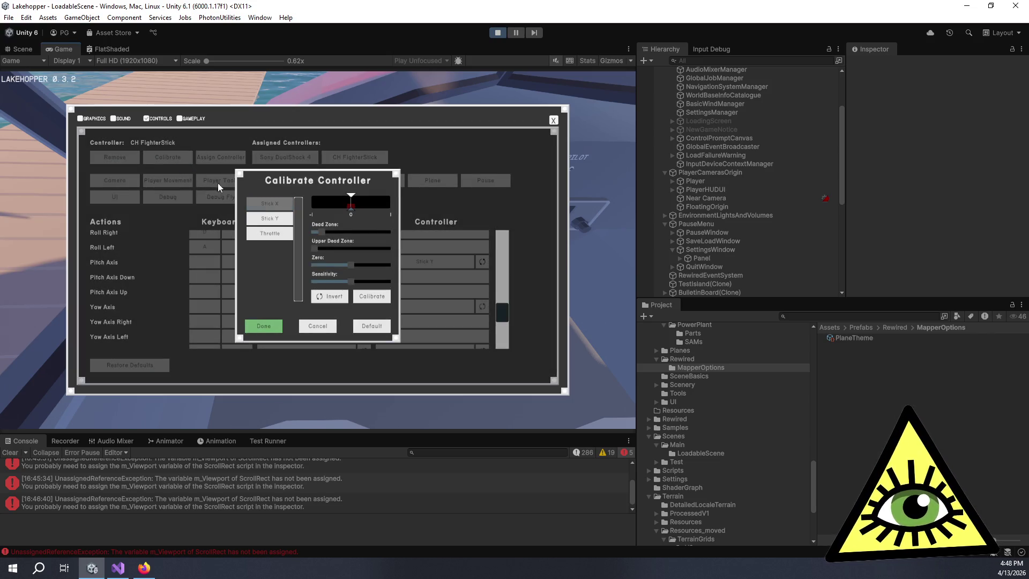
click(278, 218)
drag(320, 282, 283, 283)
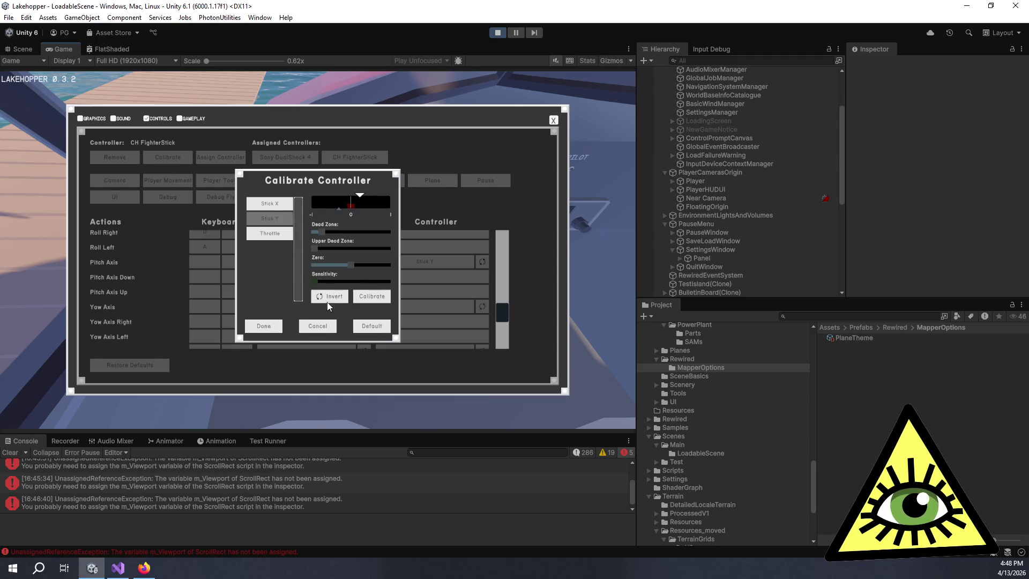
click(274, 325)
click(553, 120)
click(319, 197)
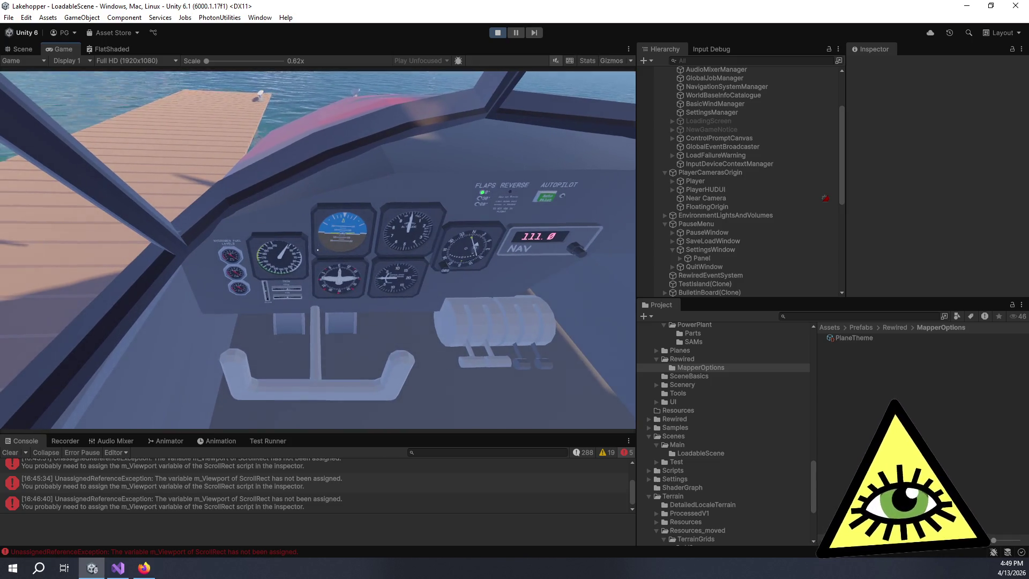
Reopen the CH FighterStick calibration from the pause menu and lower the stick sensitivity near zero
key(Escape)
click(326, 283)
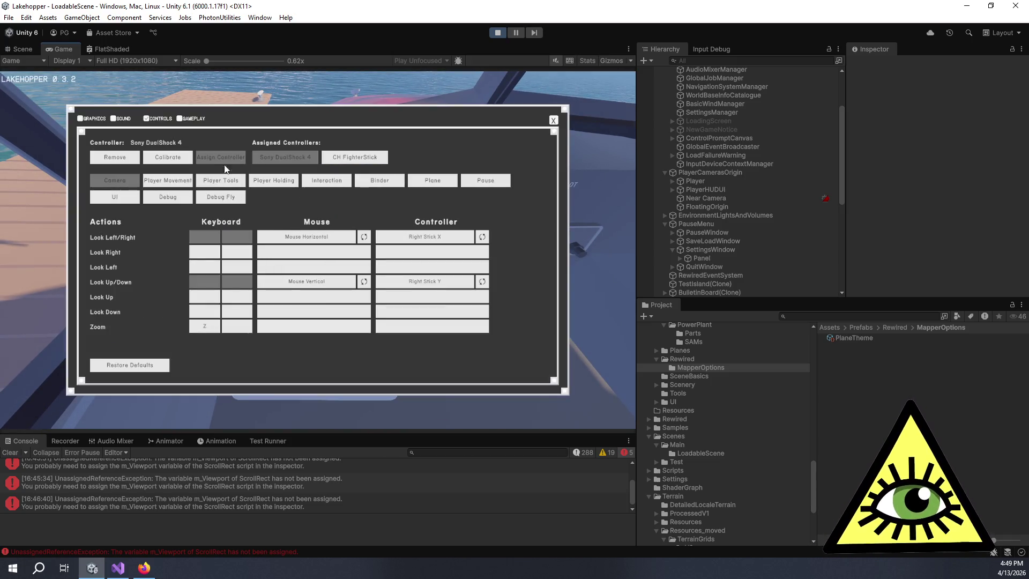
click(354, 157)
click(171, 158)
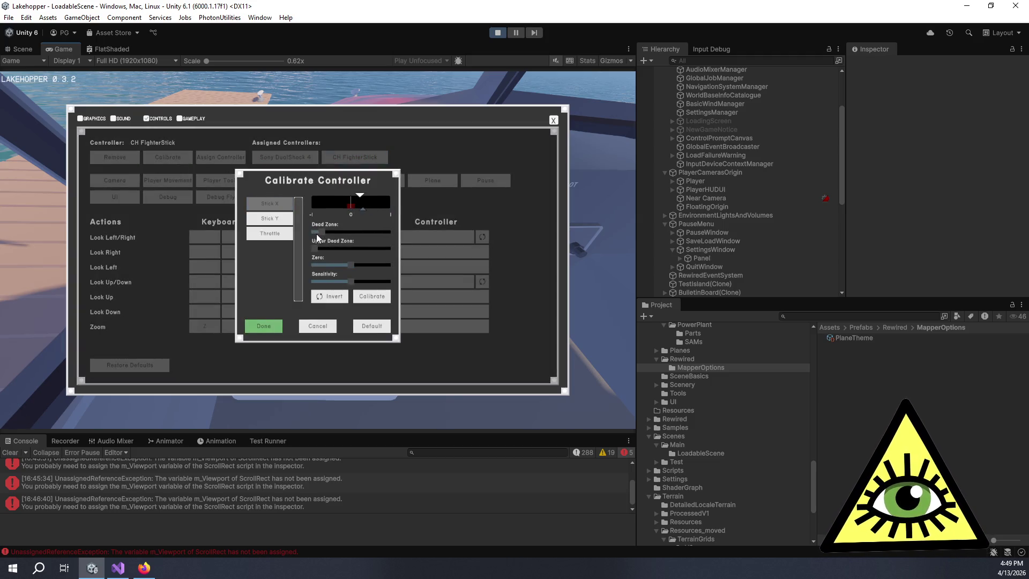
click(354, 282)
drag(358, 284, 320, 283)
Check the Stick Y and Throttle axes, keep the calibration, and resume flying
click(281, 219)
click(281, 223)
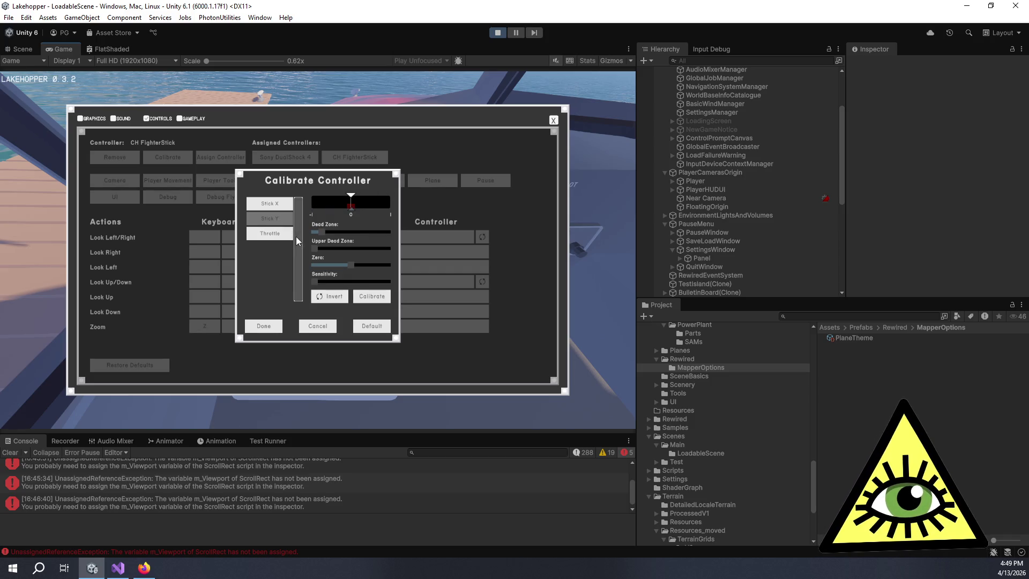
click(284, 236)
click(281, 218)
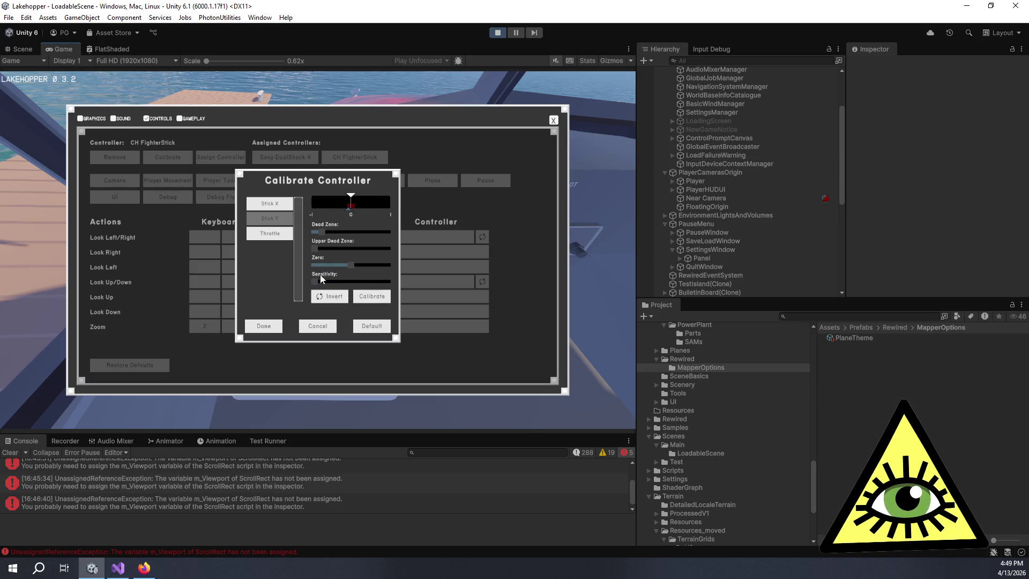
click(275, 326)
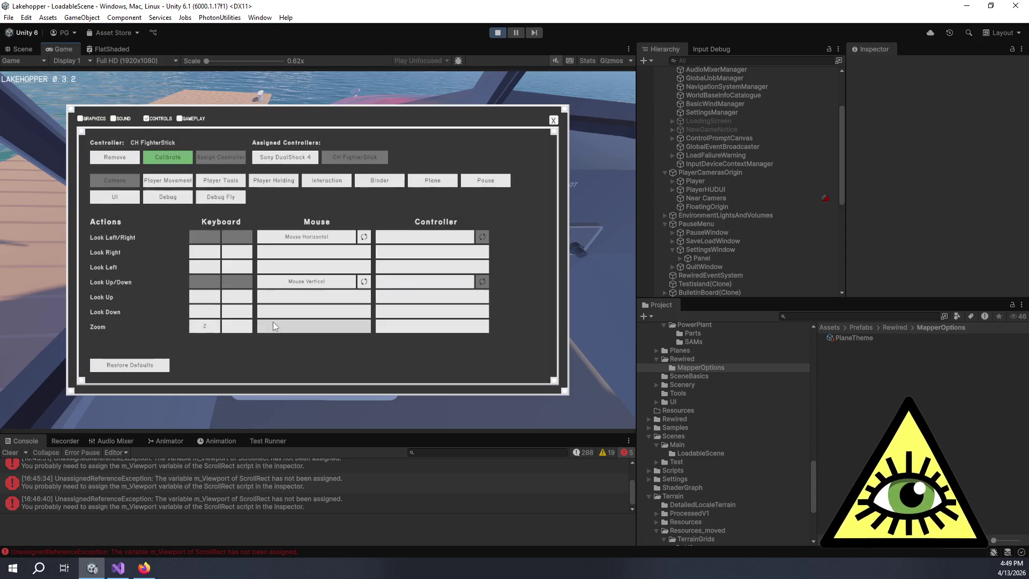
click(554, 123)
key(Escape)
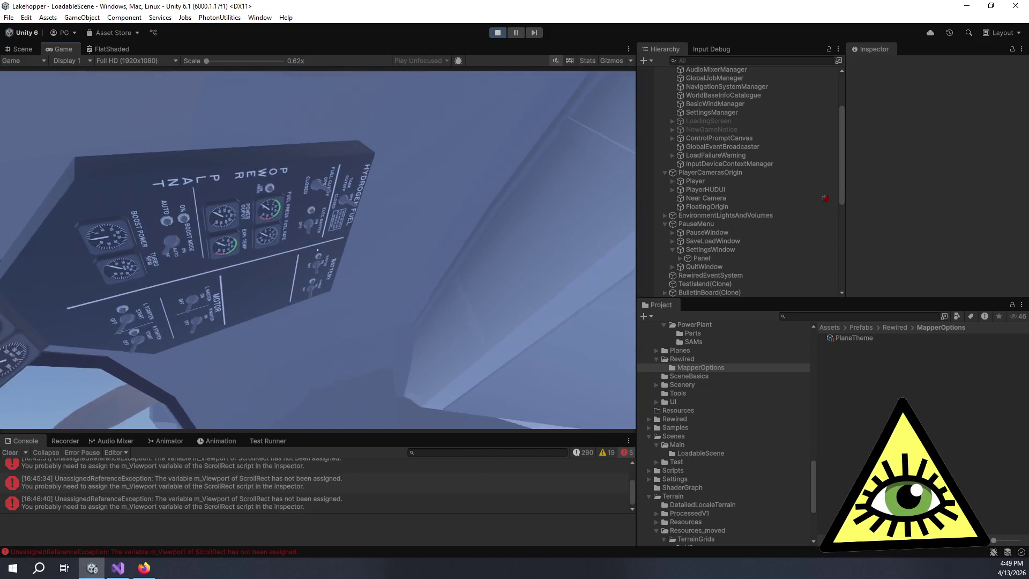
Switch on the battery breaker and the power plant's Boost Mode AUTO, then advance the throttle
click(317, 249)
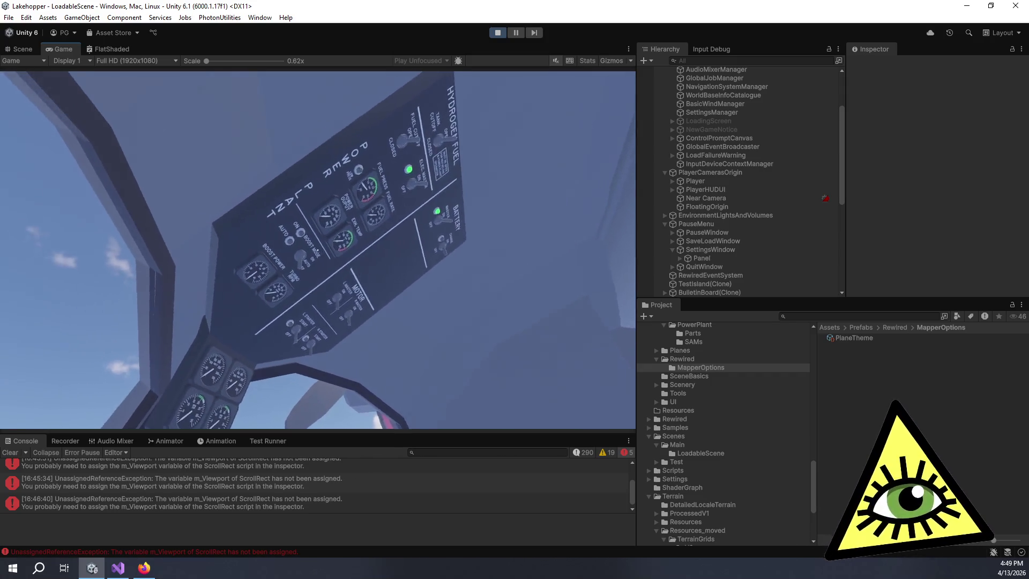
click(317, 250)
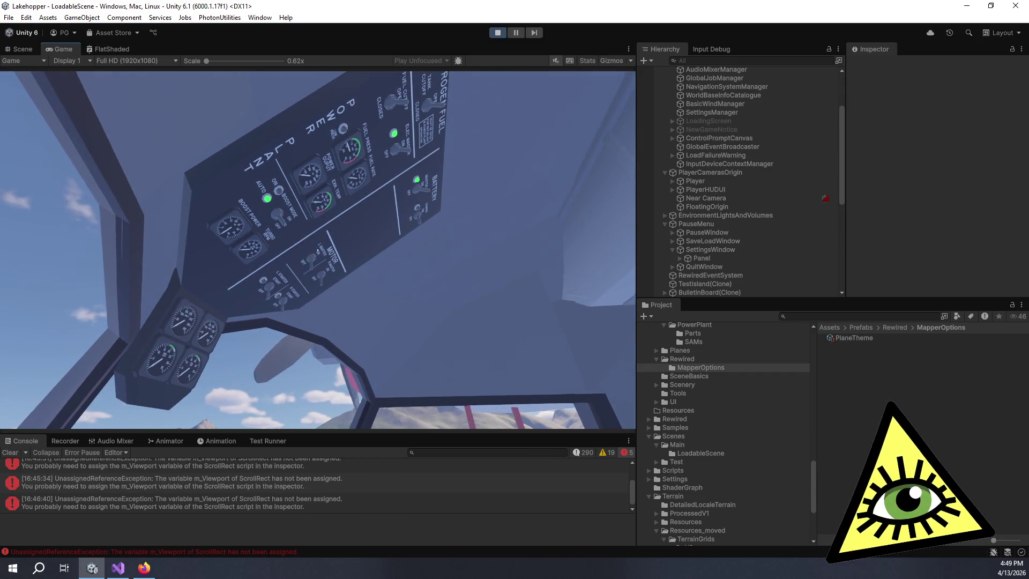
scroll(317, 249, up, 3)
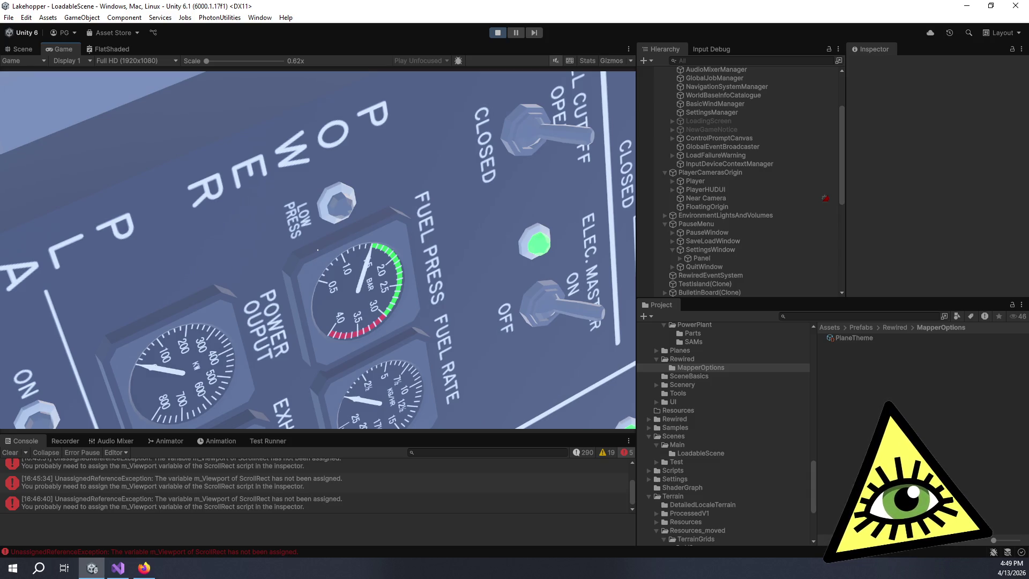
scroll(317, 250, down, 3)
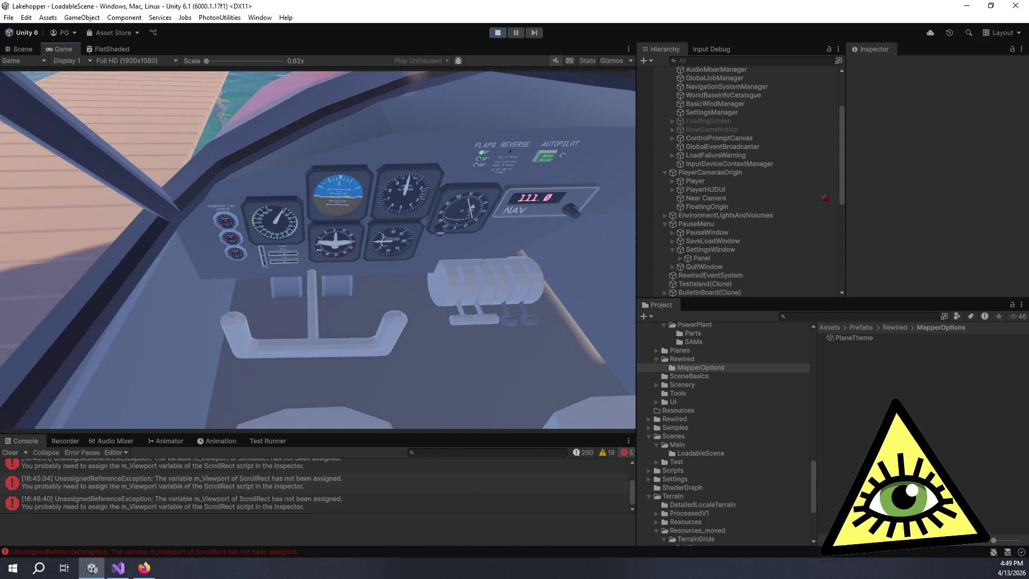
key(shift)
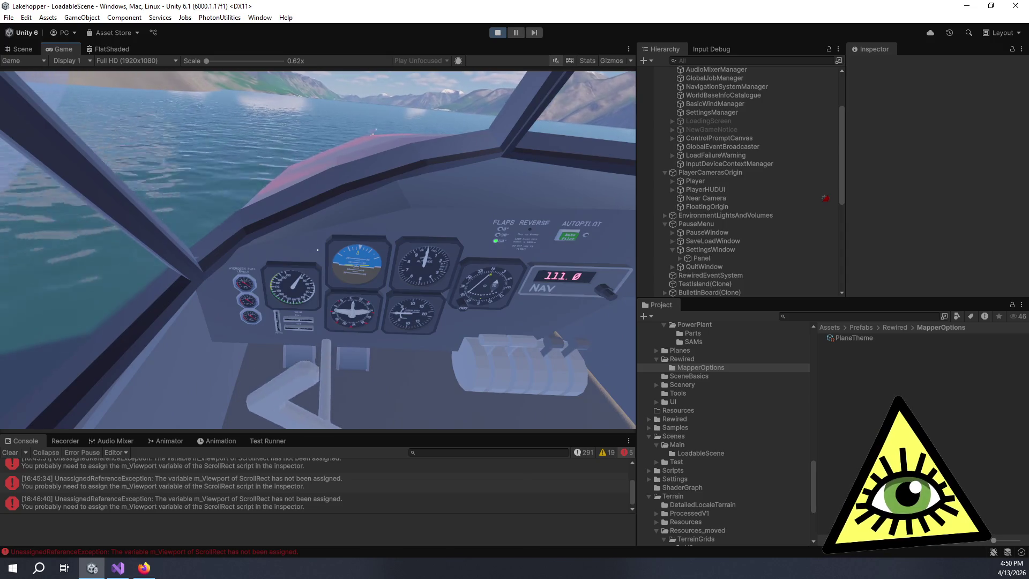
Roll the yoke right, then back left, to test the stick
key(d)
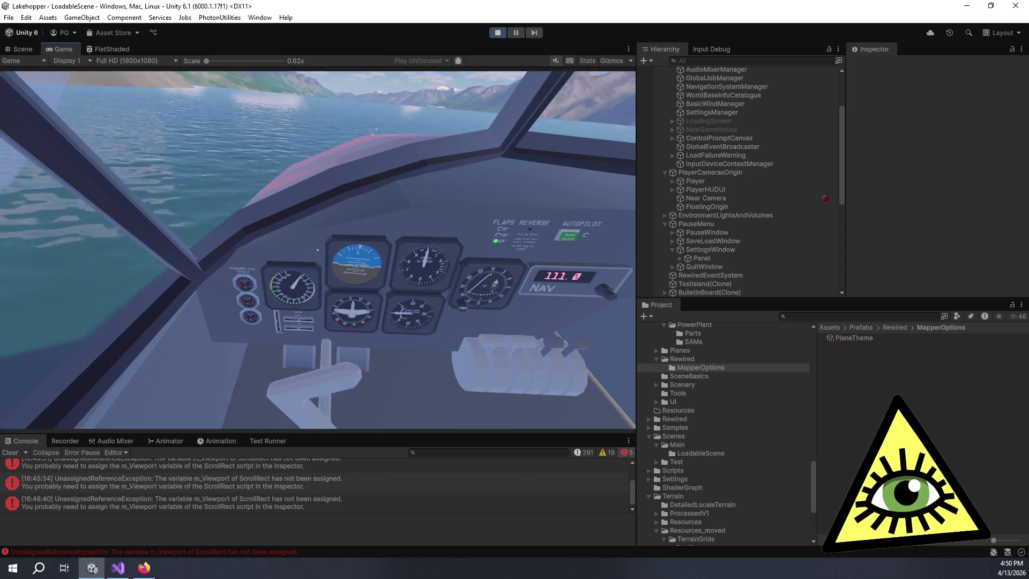
key(a)
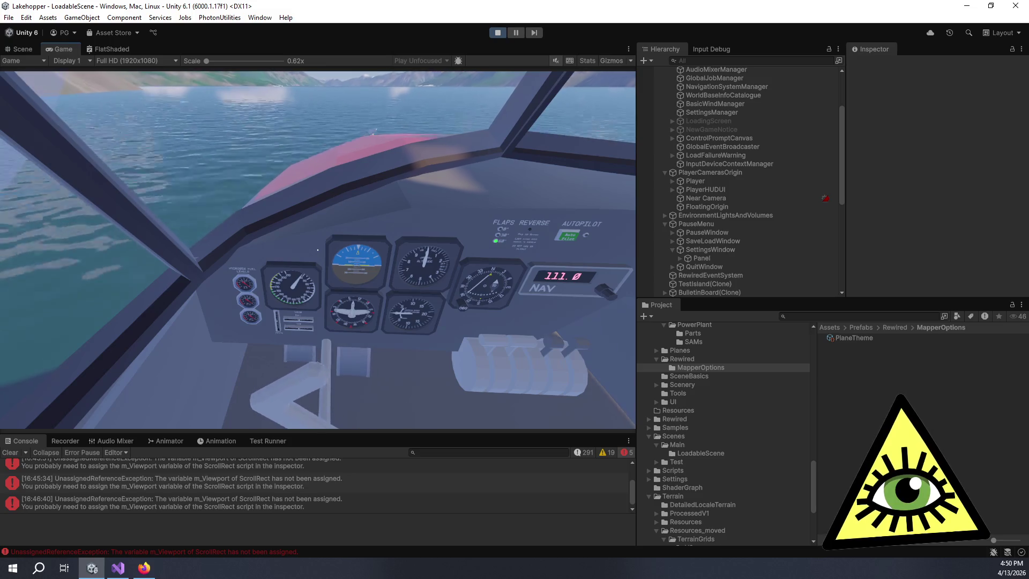
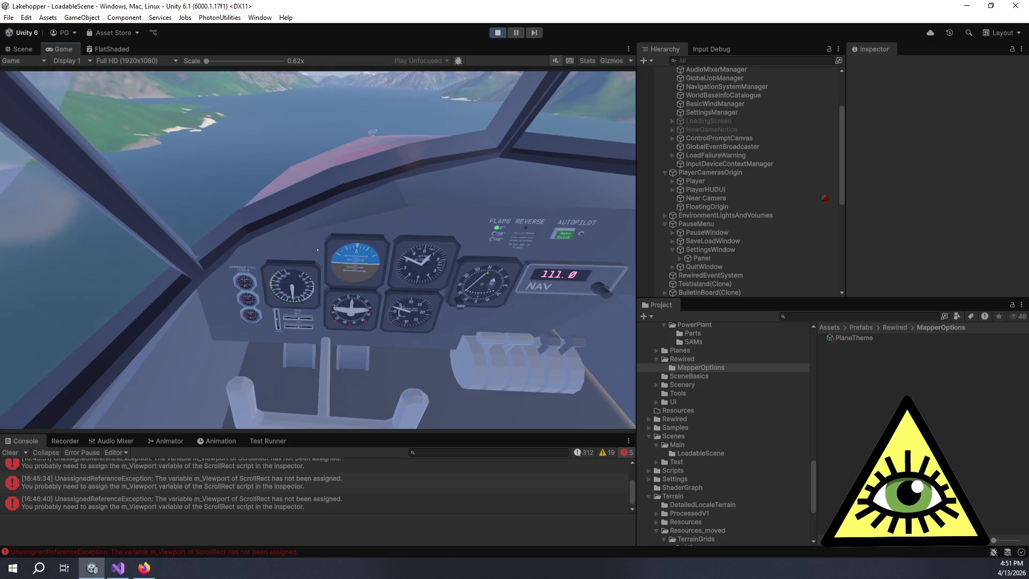
Pause the game and open the Calibrate Controller dialog for the CH FighterStick from Settings
key(Escape)
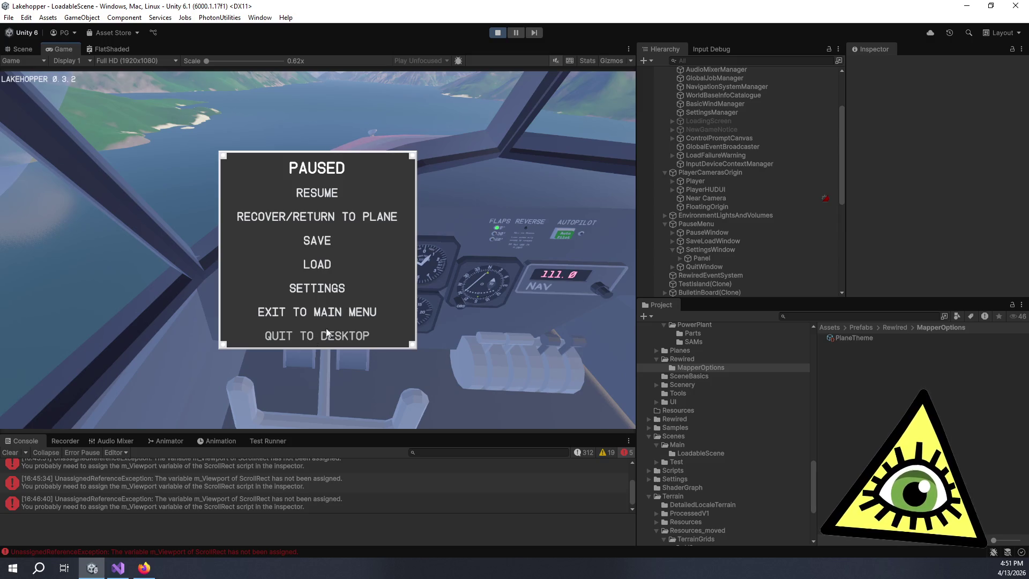
click(336, 287)
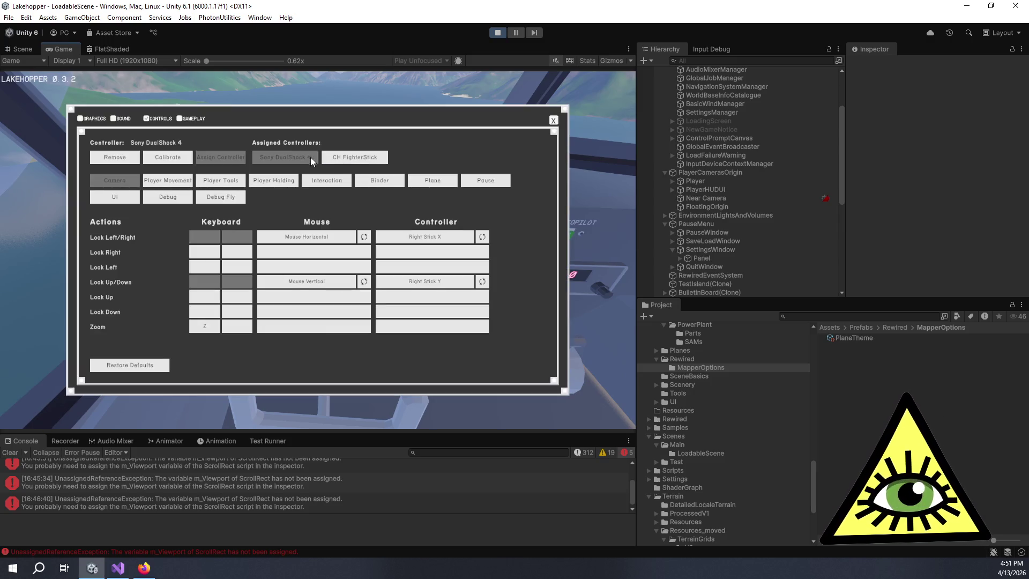
click(380, 158)
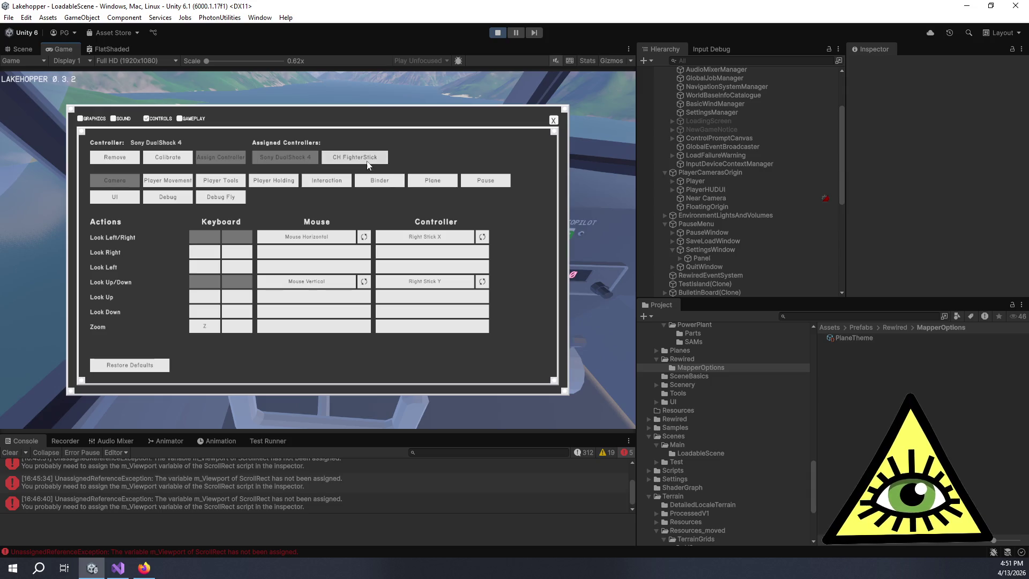
click(161, 160)
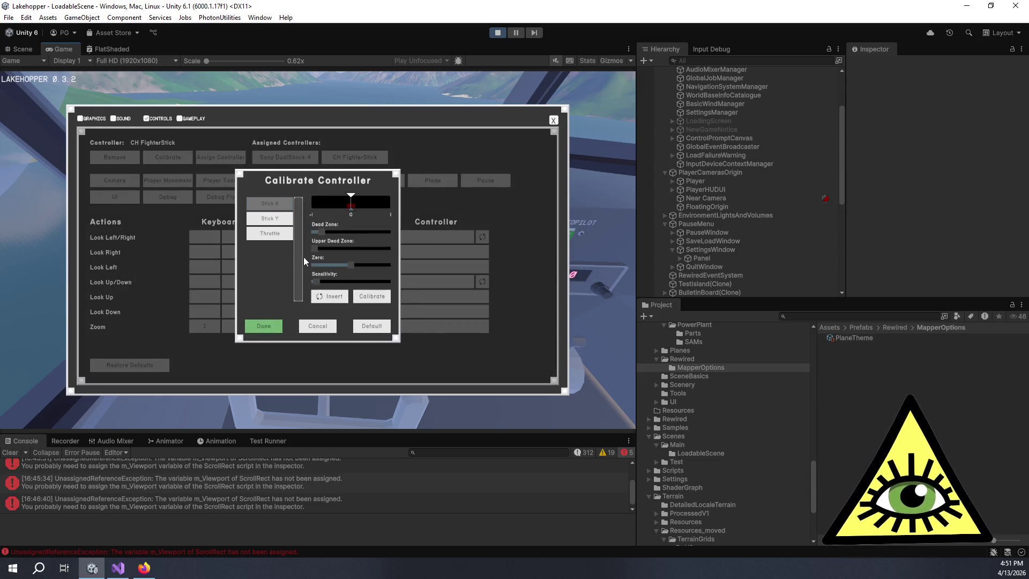
Calibrate the CH FighterStick's Throttle axis, drop its Dead Zone to minimum, and finish with Done
click(284, 236)
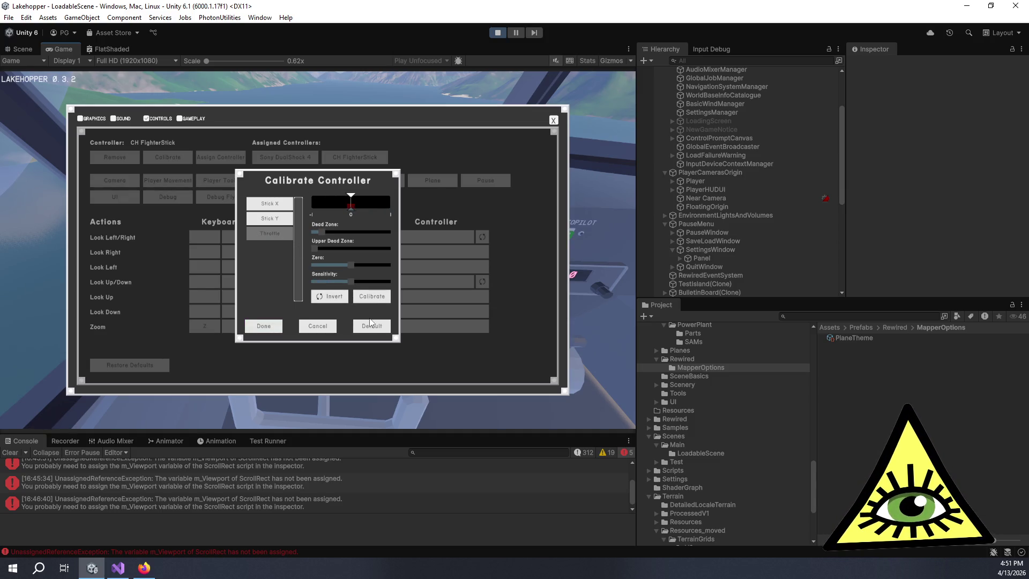
click(370, 298)
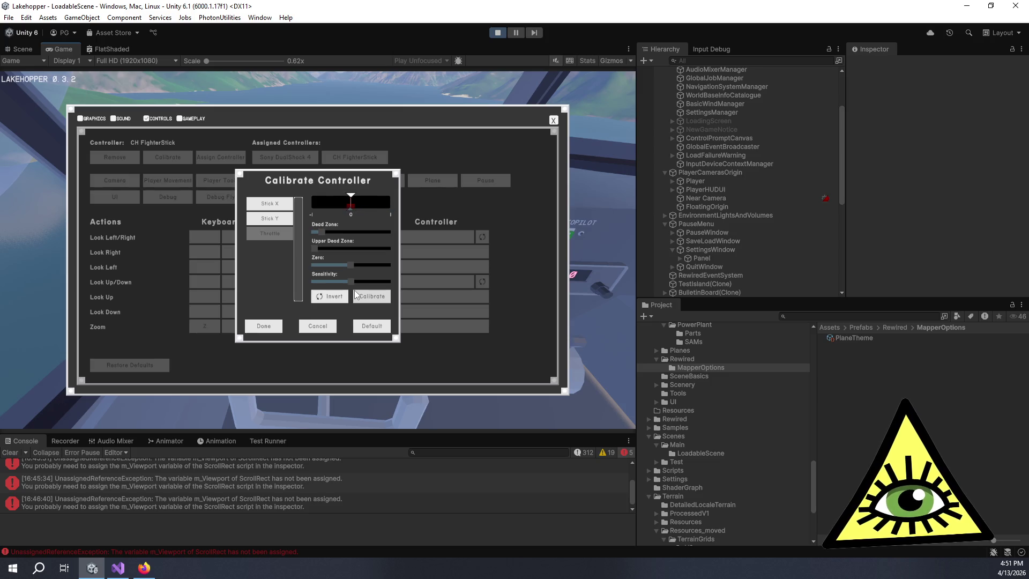
drag(327, 230, 312, 230)
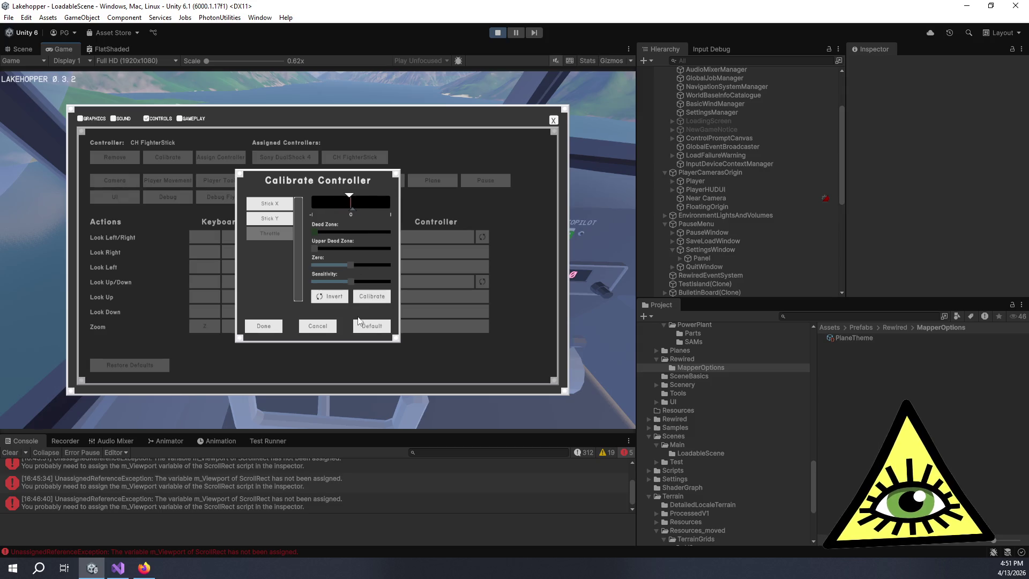
click(279, 328)
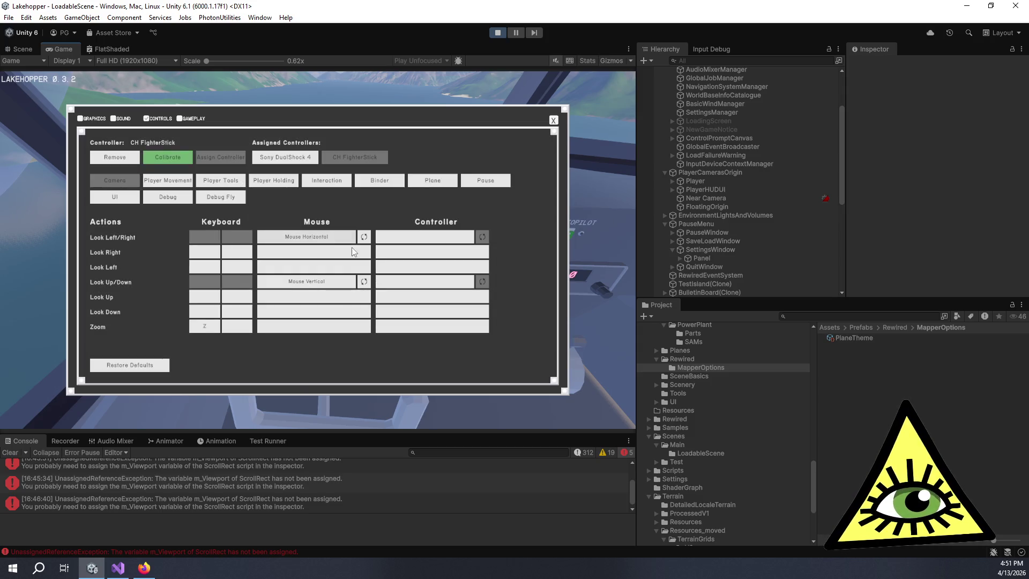
Bind the plane's Throttle Axis action to the CH FighterStick throttle
click(419, 183)
scroll(416, 284, down, 5)
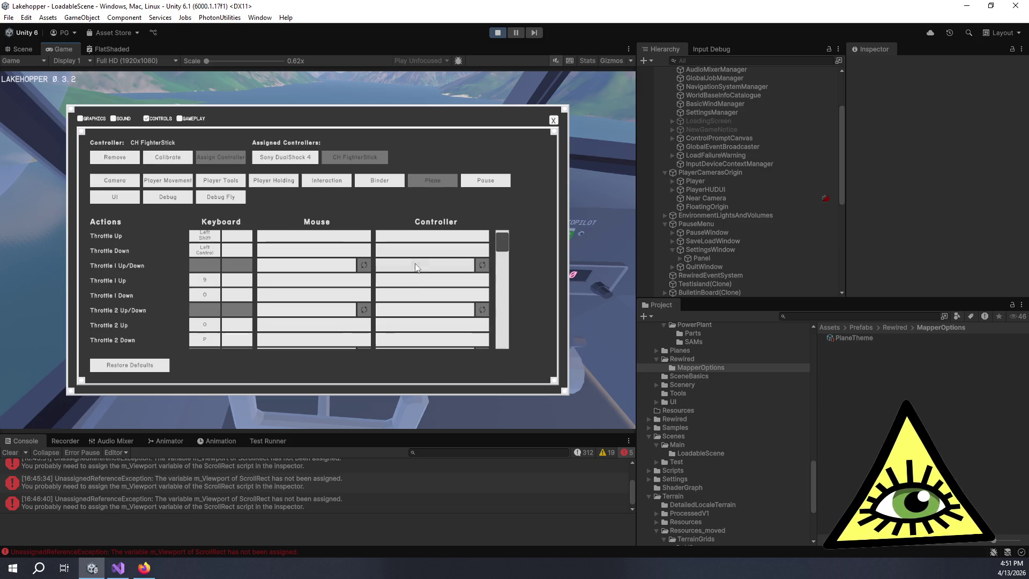
scroll(415, 289, up, 3)
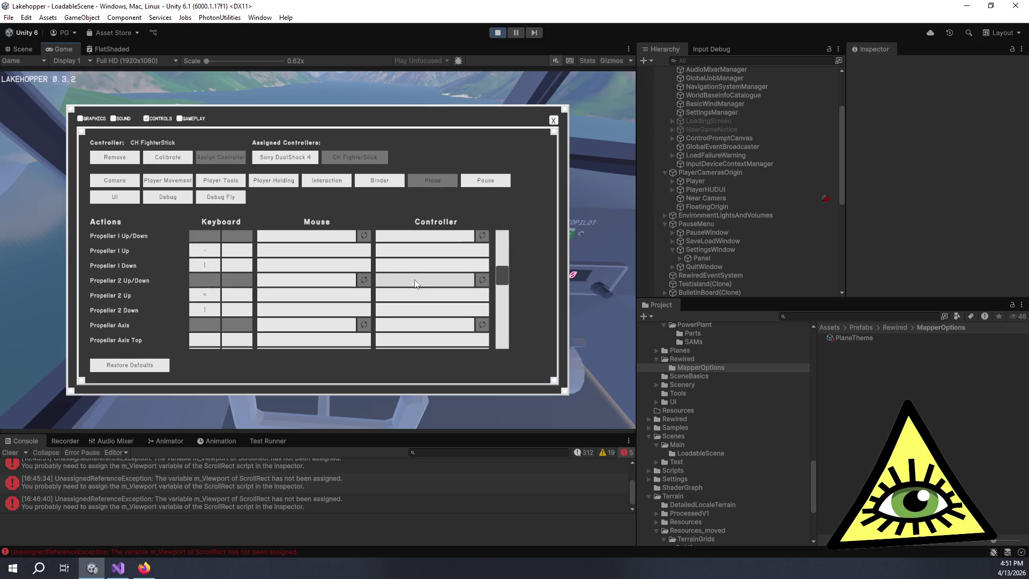
scroll(413, 286, up, 6)
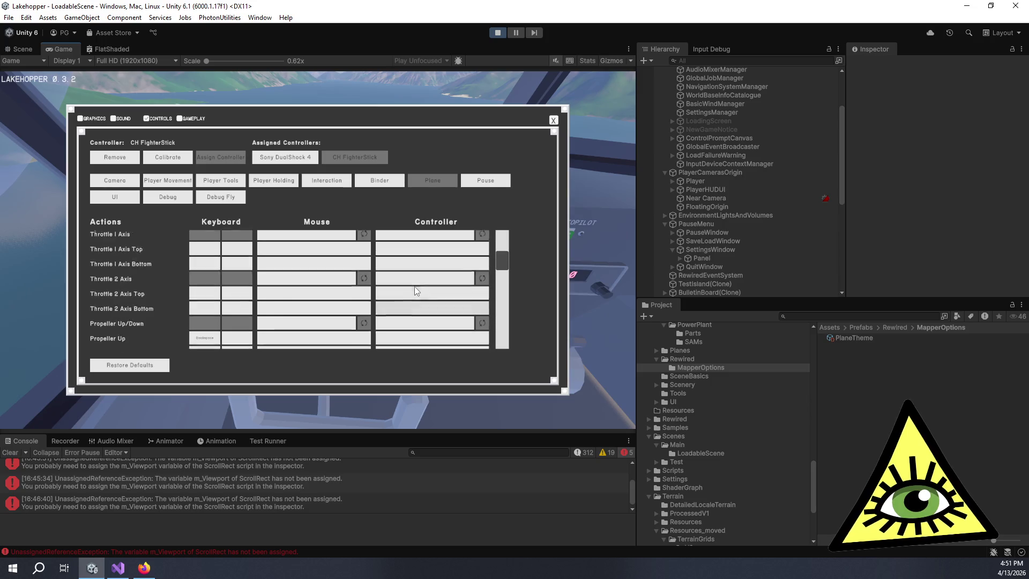
click(407, 246)
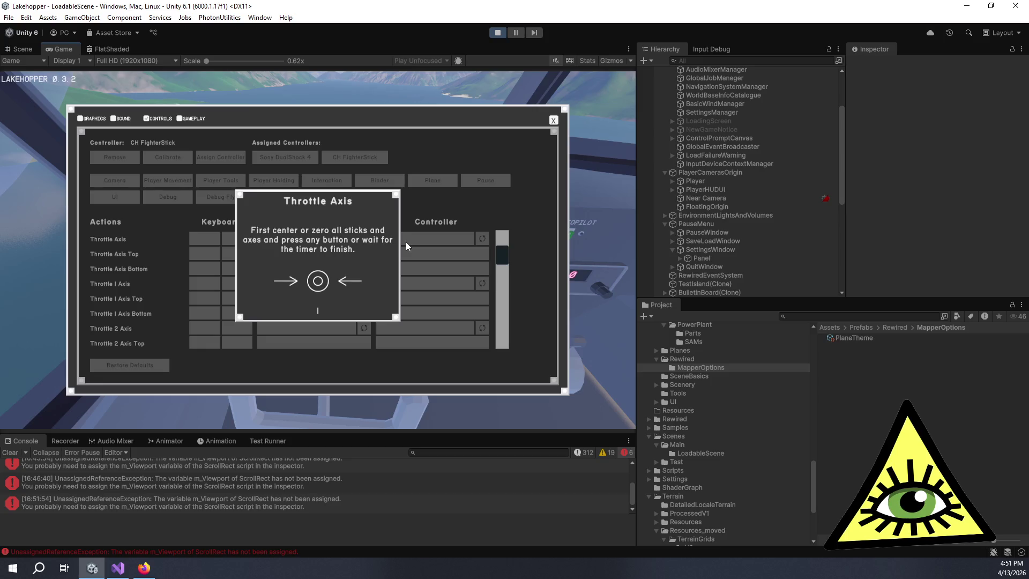
Resume the game, fly briefly, then pause and reopen the settings
click(552, 120)
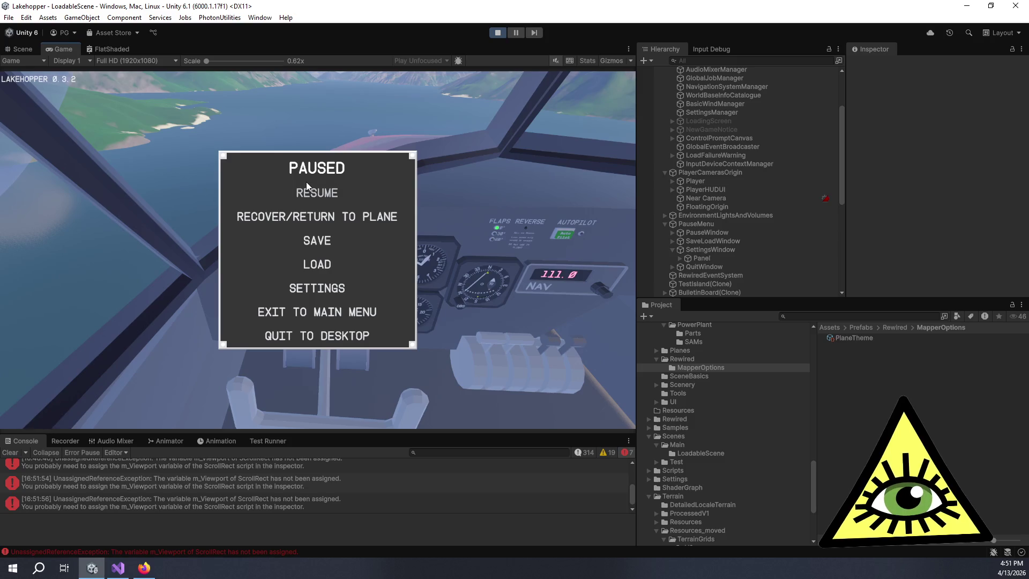
click(307, 189)
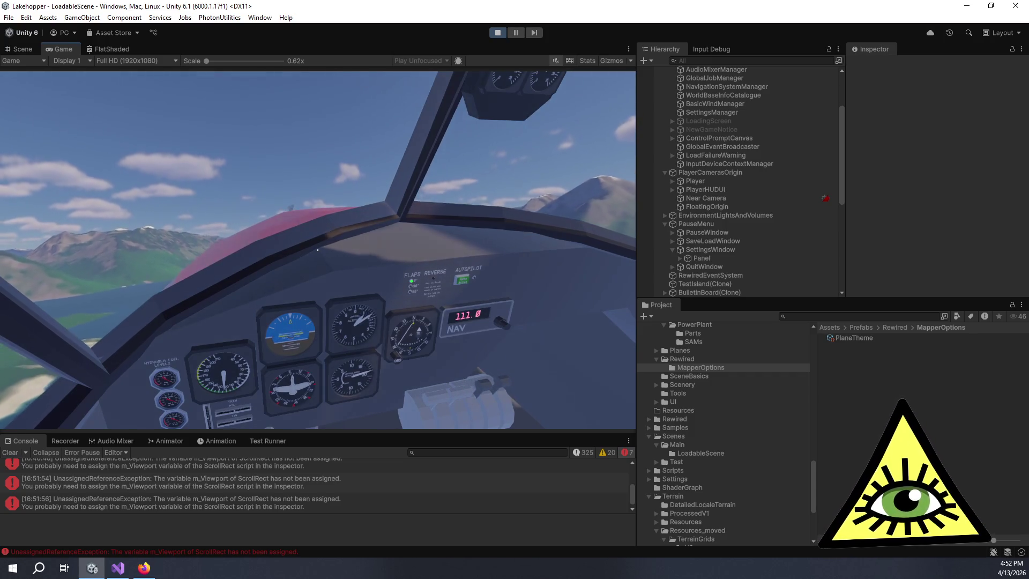
key(Escape)
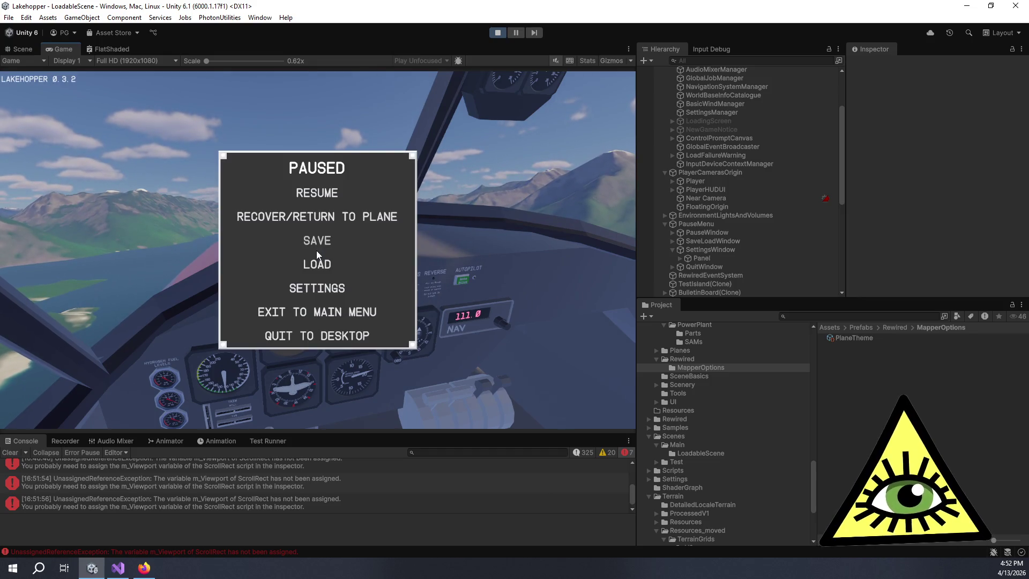
click(328, 289)
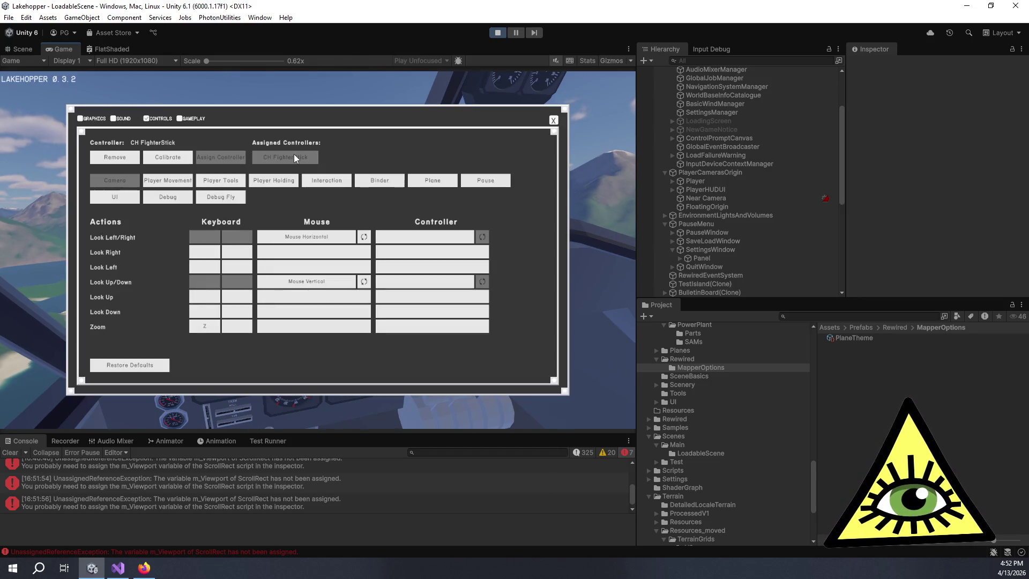
Adjust the CH FighterStick binding of the plane's Throttle Axis action
click(423, 180)
scroll(383, 261, up, 2)
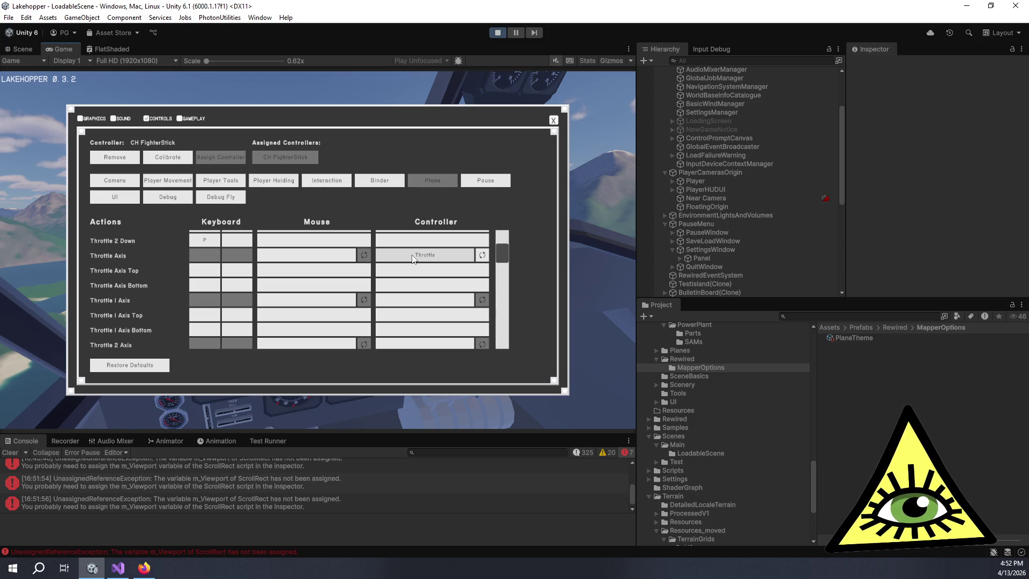
click(482, 255)
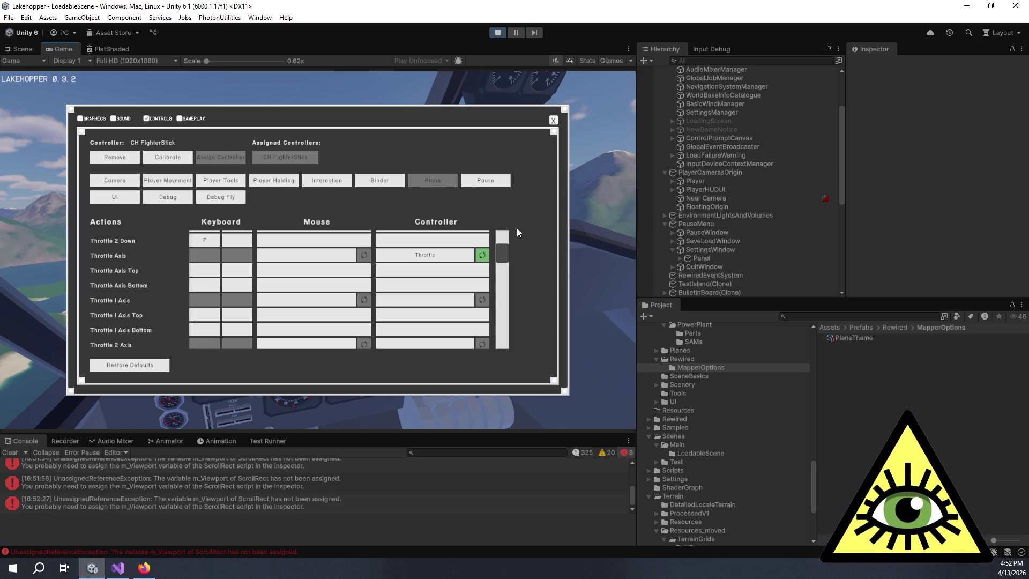
Recheck the Throttle axis calibration, then close settings and resume the game
click(169, 158)
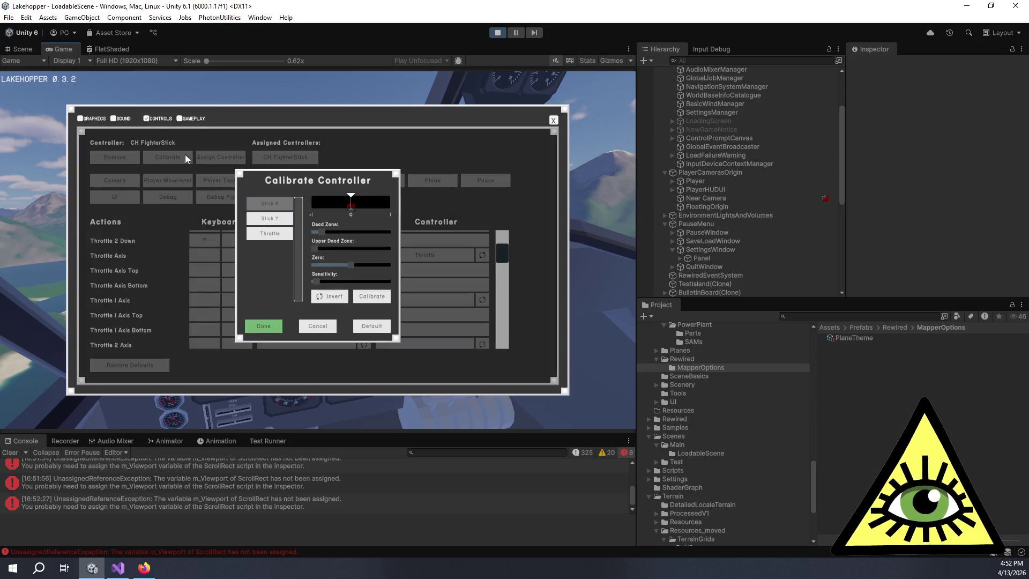
click(270, 233)
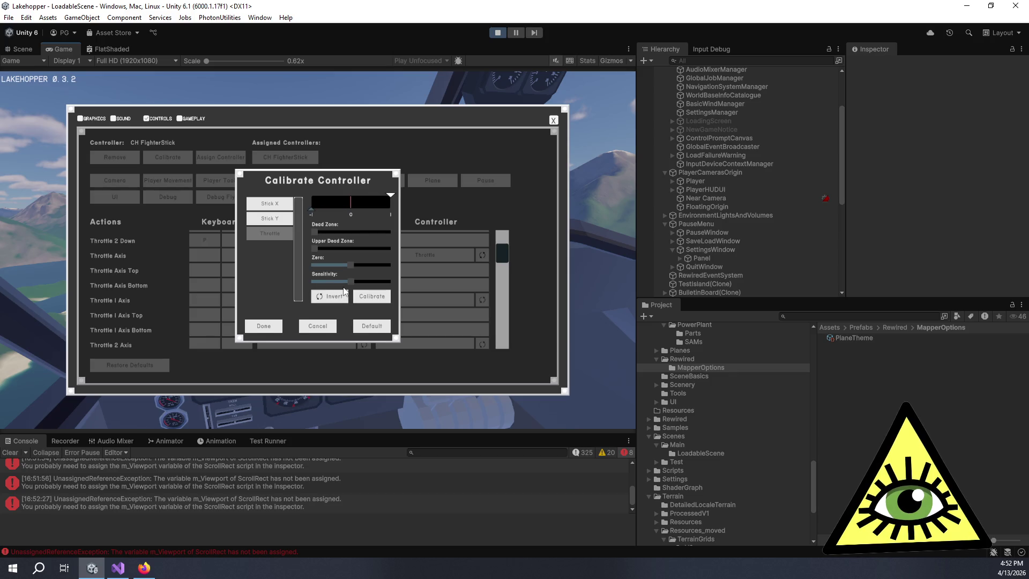
click(276, 324)
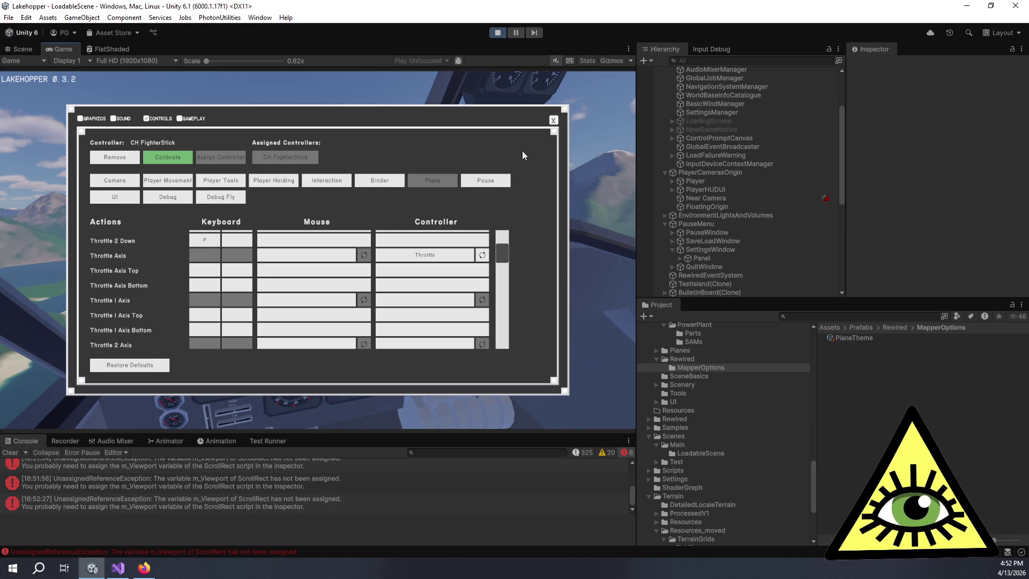
click(552, 121)
click(340, 190)
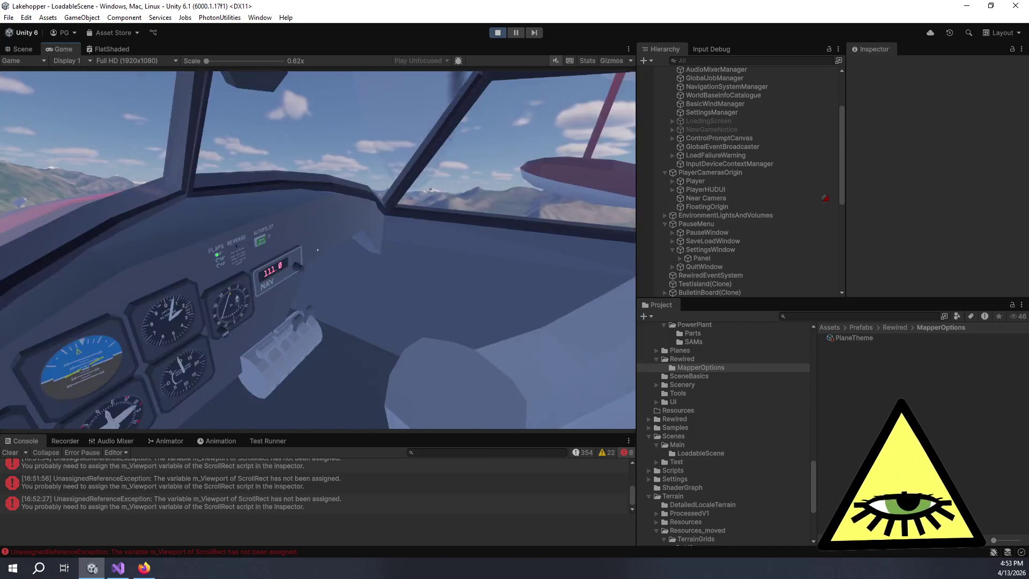
Fly the seaplane from the cockpit, then pause the game again
key(Escape)
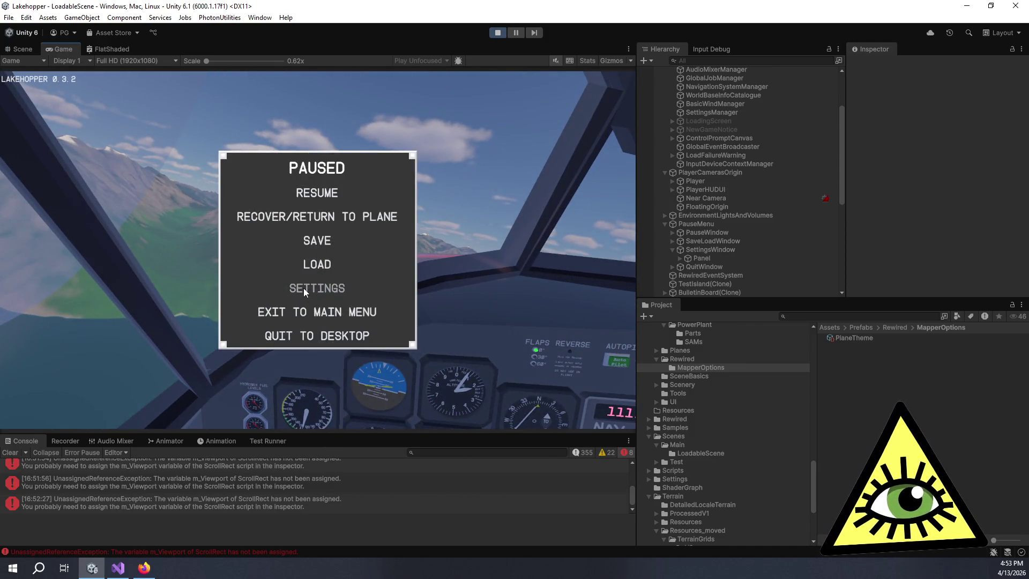
Rebind the plane's Throttle Axis action to the Bravo Throttle Quadrant's Axis 0 and resume flying
click(303, 288)
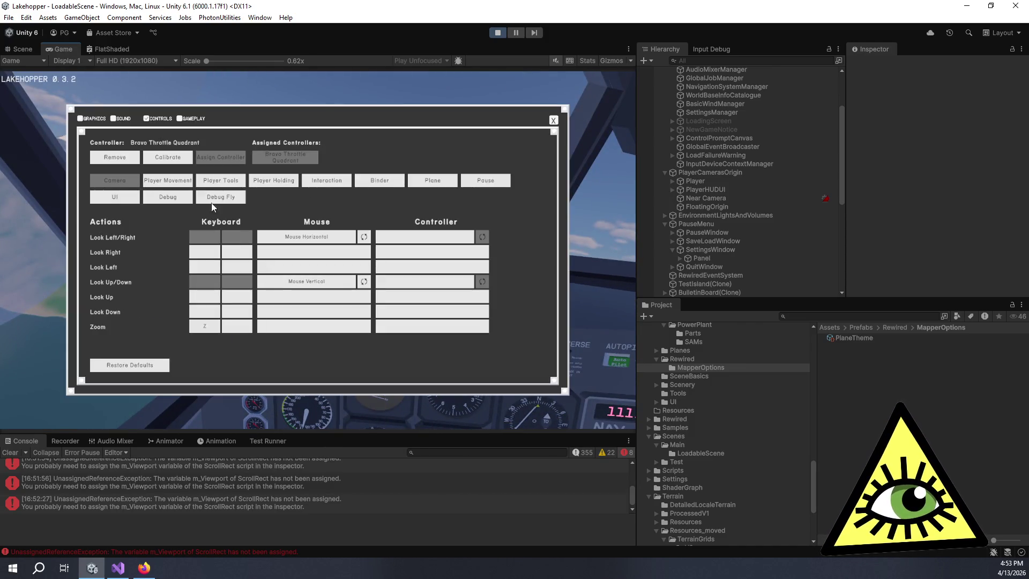
click(419, 185)
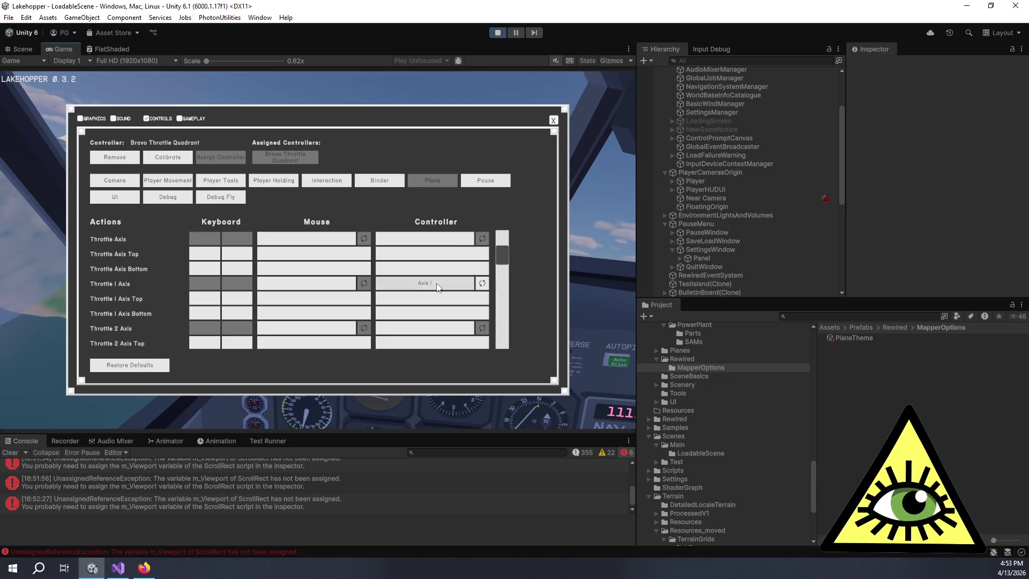
scroll(437, 260, up, 1)
click(452, 258)
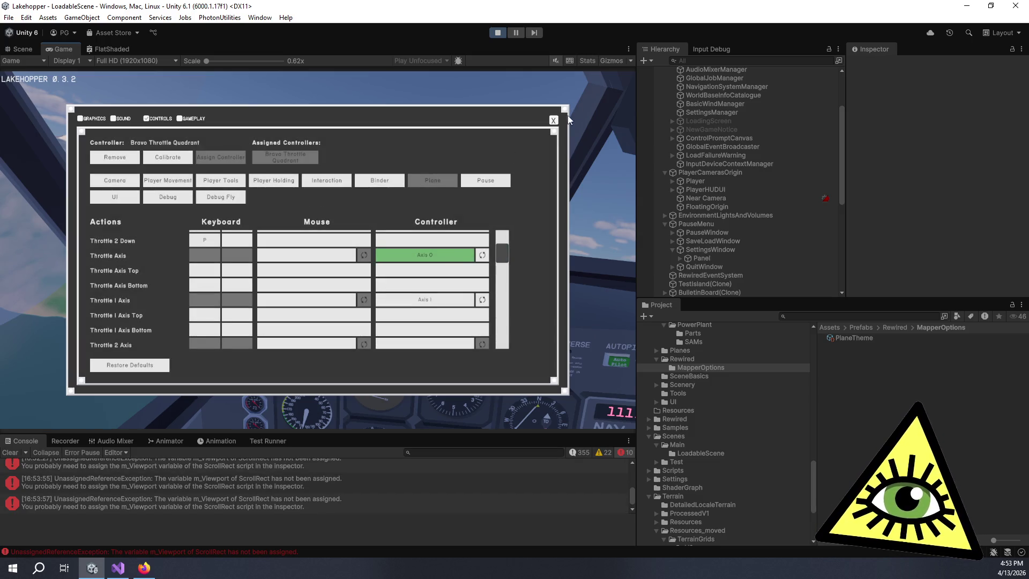
click(553, 120)
click(336, 194)
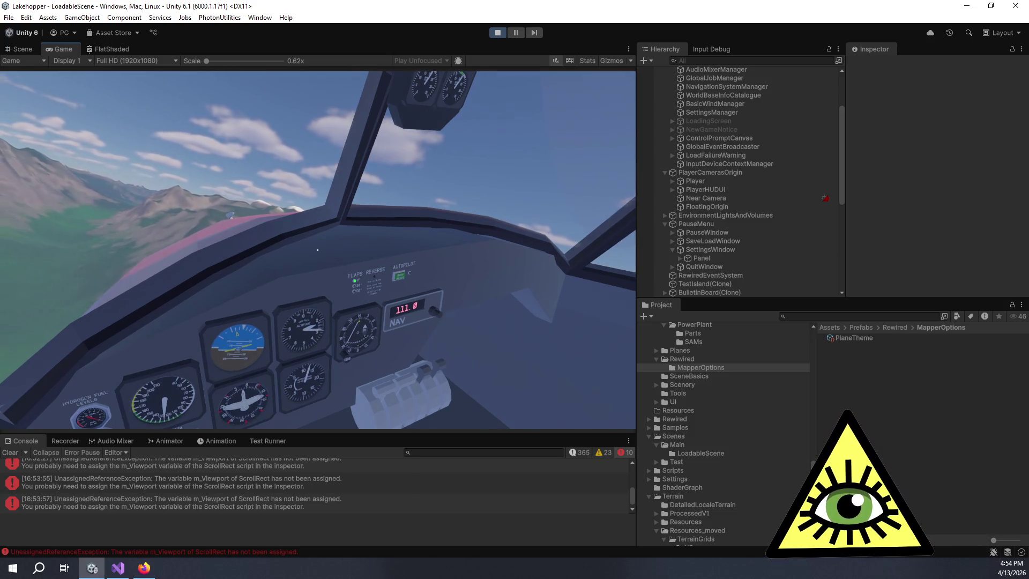
Restart Play mode with Ctrl+P twice and switch over to Visual Studio
key(ctrl+p)
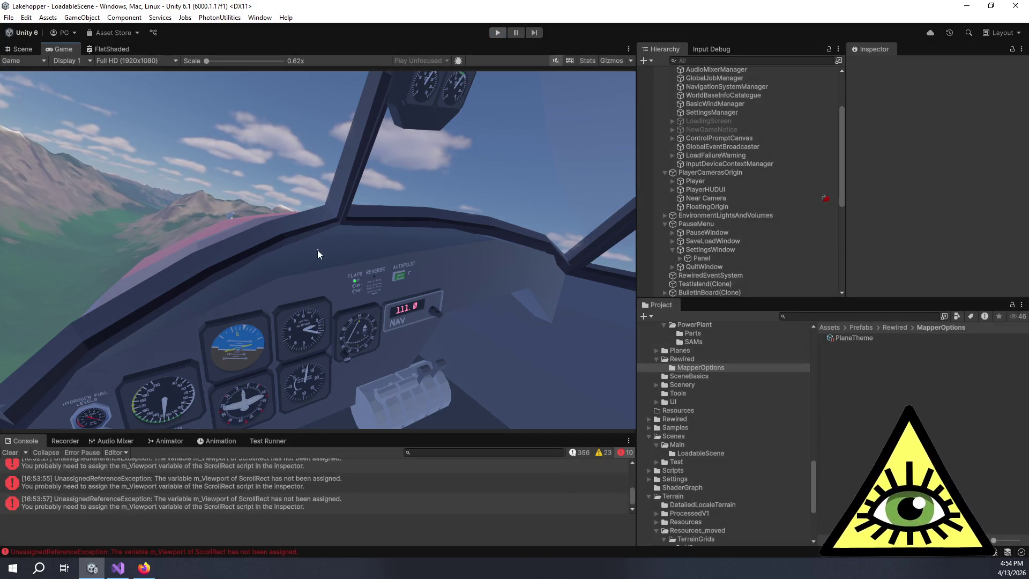
key(ctrl+p)
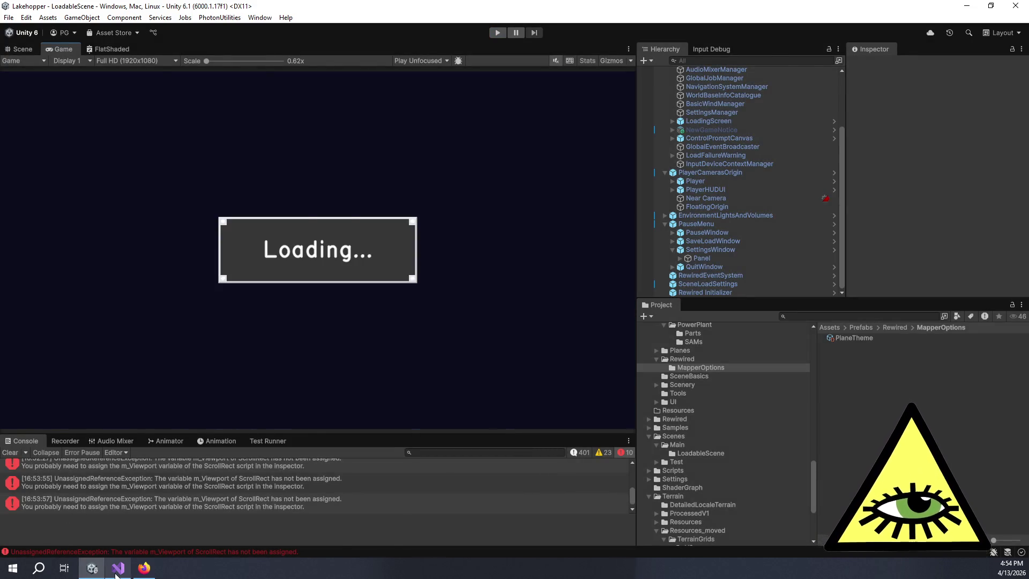
click(118, 568)
right_click(118, 568)
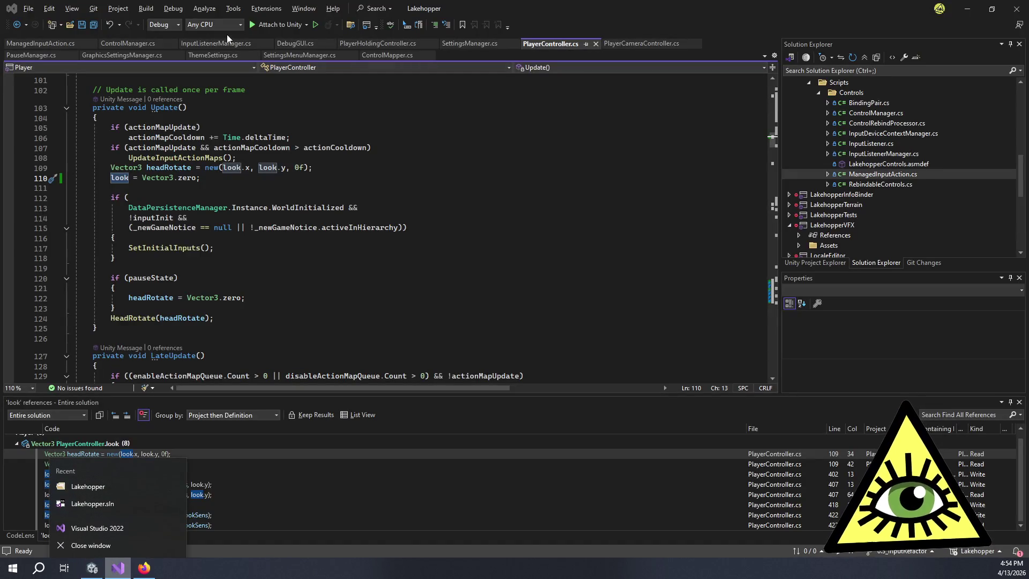
Open PlayerPlaneInputController.cs via a Code Search for 'playerplane'
click(365, 112)
click(365, 112)
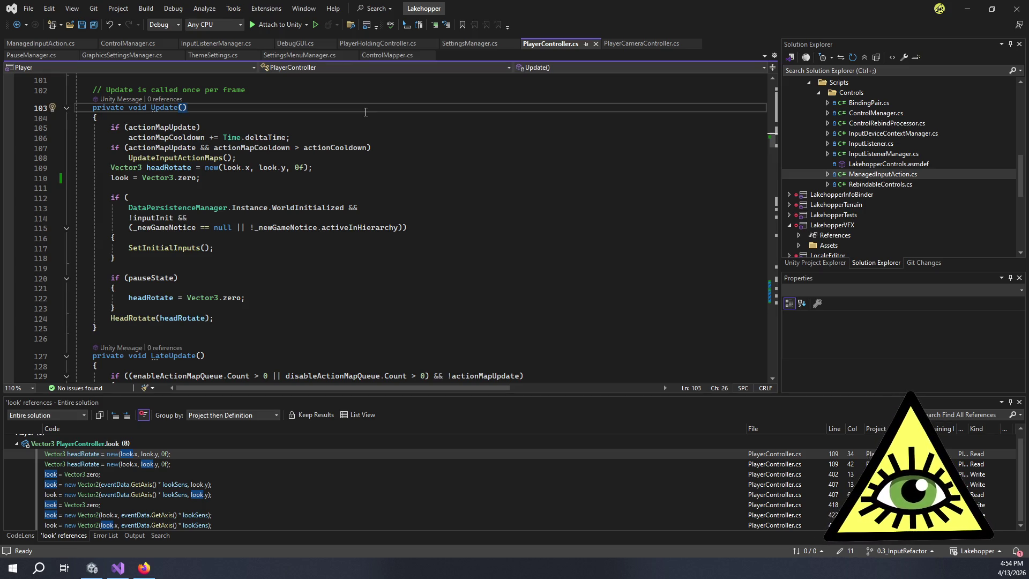
key(ctrl+t)
text(pla)
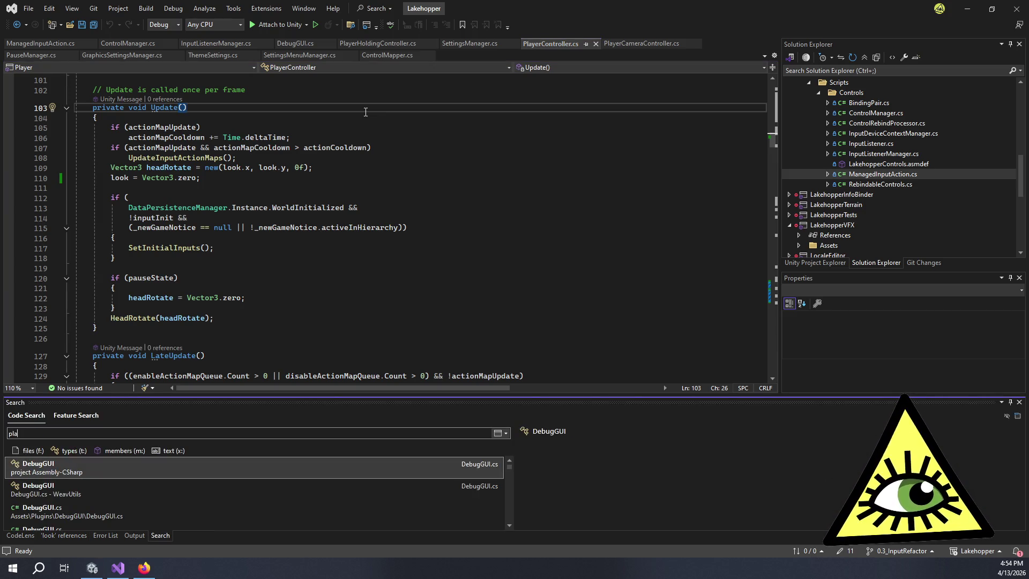
text(yerplane)
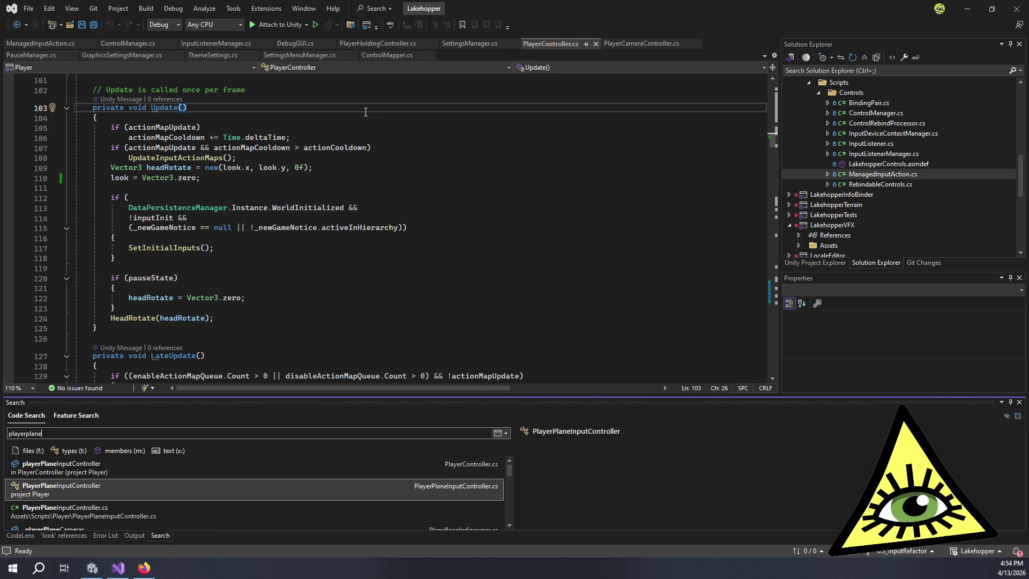
key(Return)
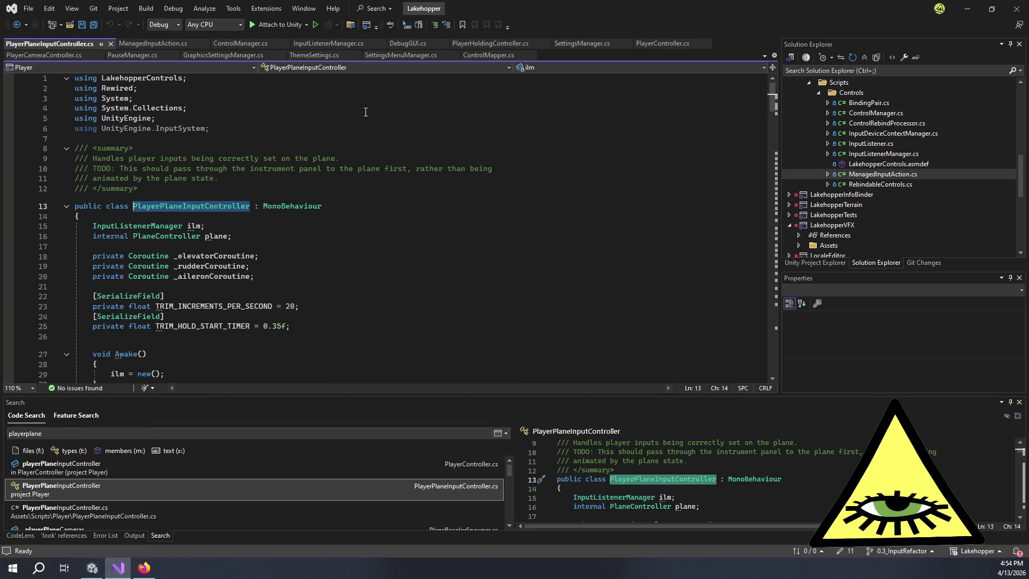
scroll(339, 257, down, 2)
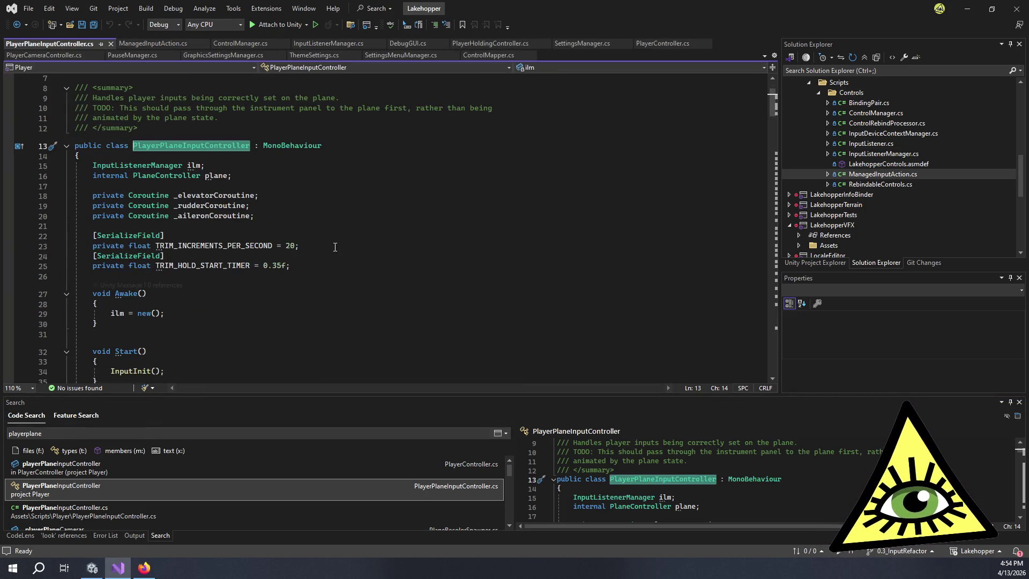
click(334, 247)
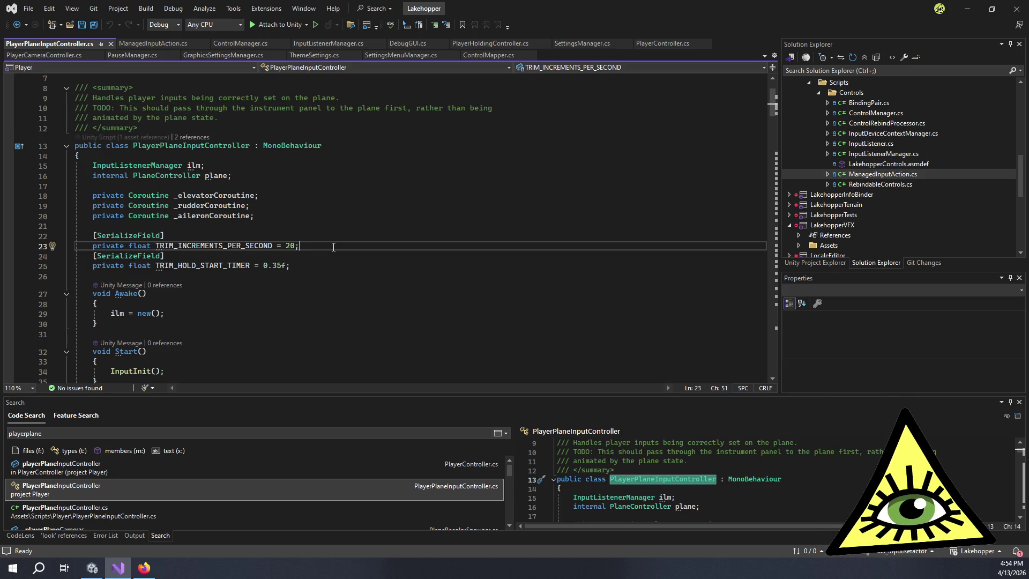
Go to the definition of OnThrottleAnalog from the InputInit bindings
scroll(333, 247, down, 8)
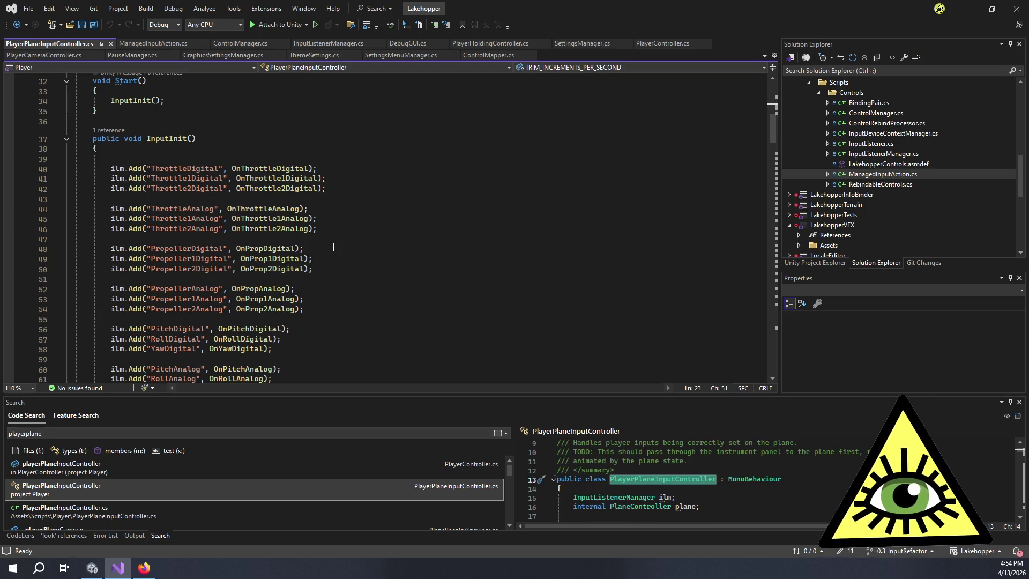
scroll(333, 247, down, 4)
scroll(333, 246, up, 3)
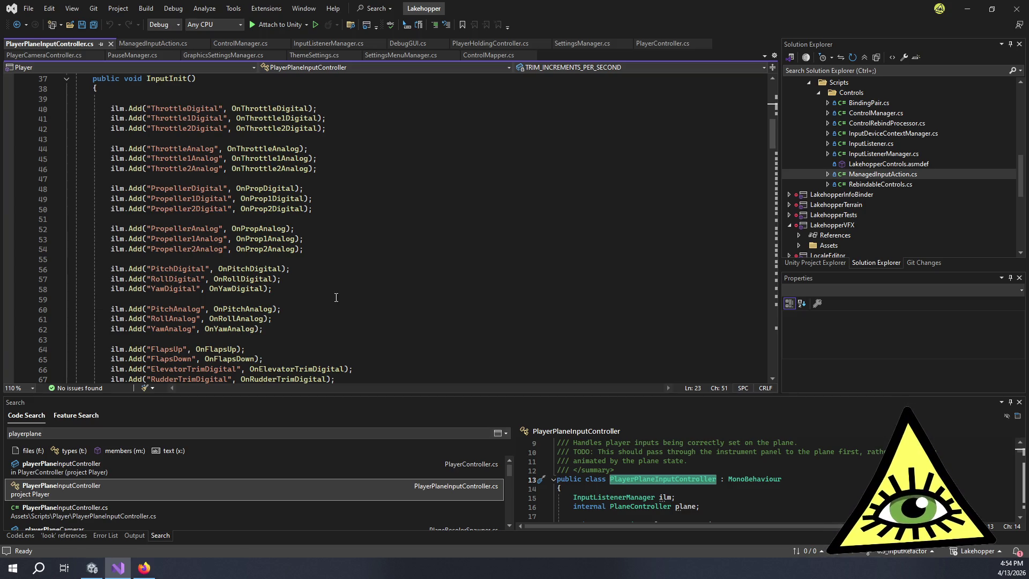
double_click(248, 328)
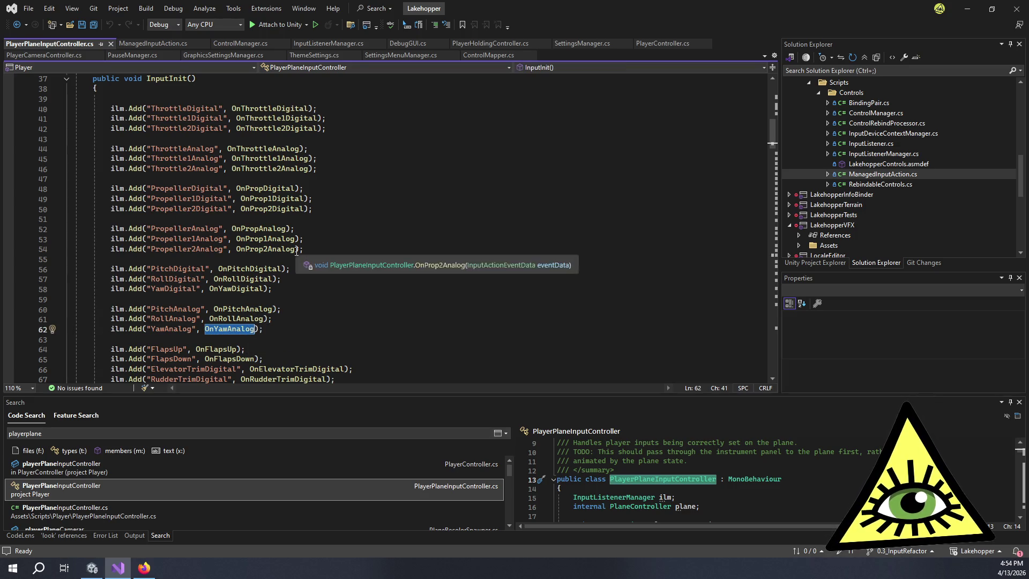
click(273, 147)
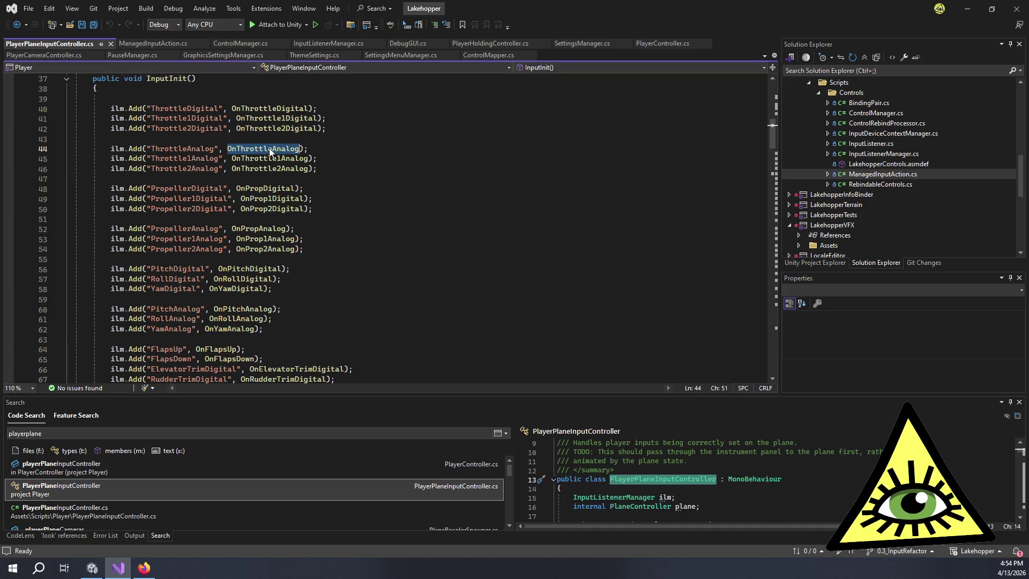
scroll(349, 191, down, 3)
key(F12)
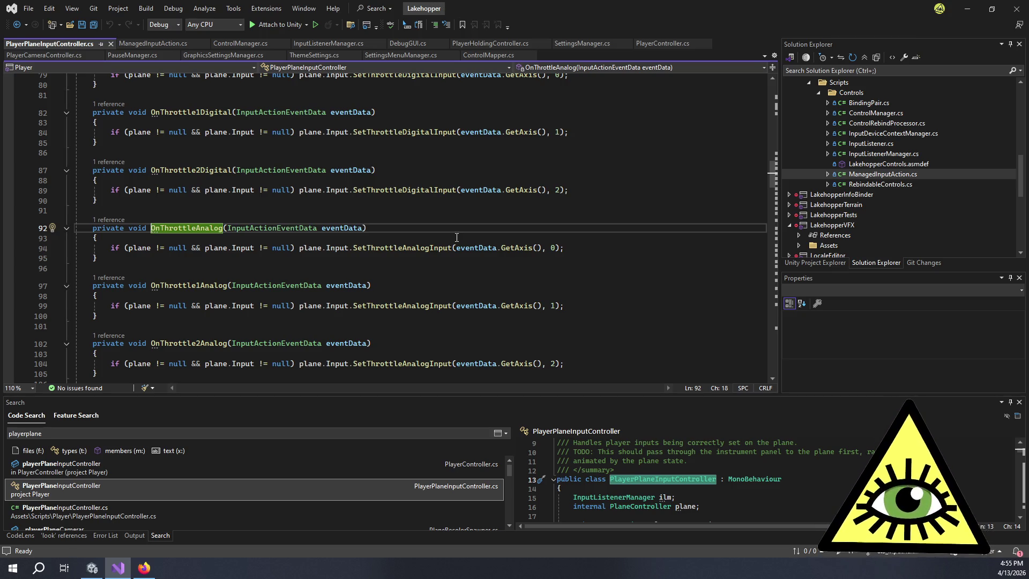
Jump into SetThrottleAnalogInput and list all references to the 'active' field
click(422, 246)
key(F12)
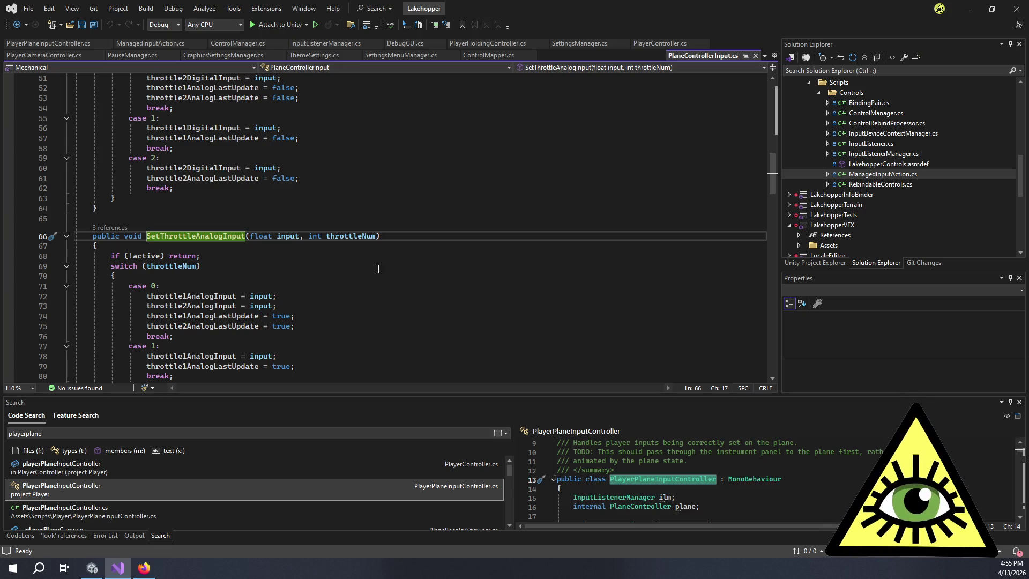
click(149, 255)
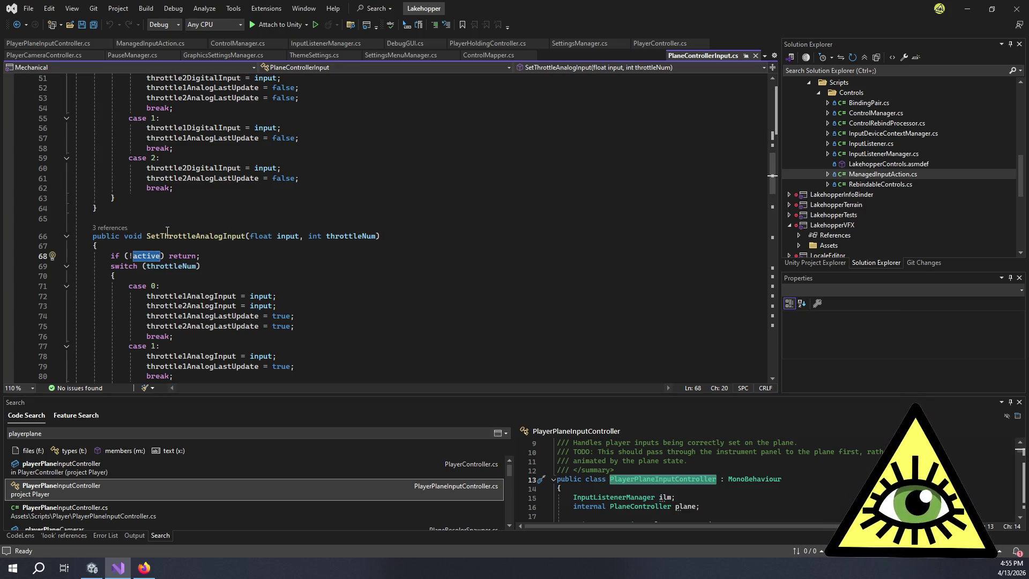
key(F12)
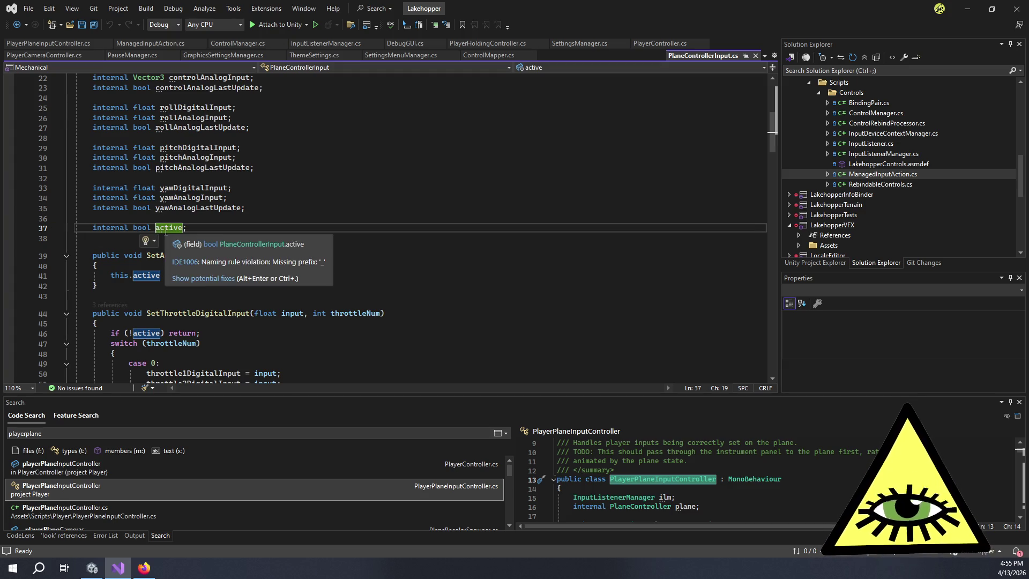
key(shift+F12)
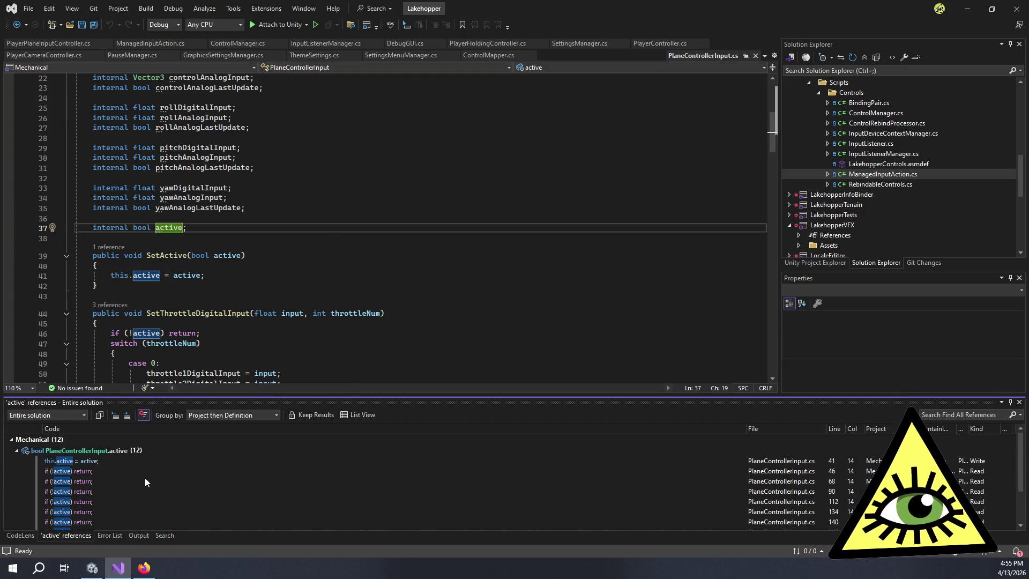
Follow the assignment in SetActive to its single caller in PlaneController.cs
double_click(125, 461)
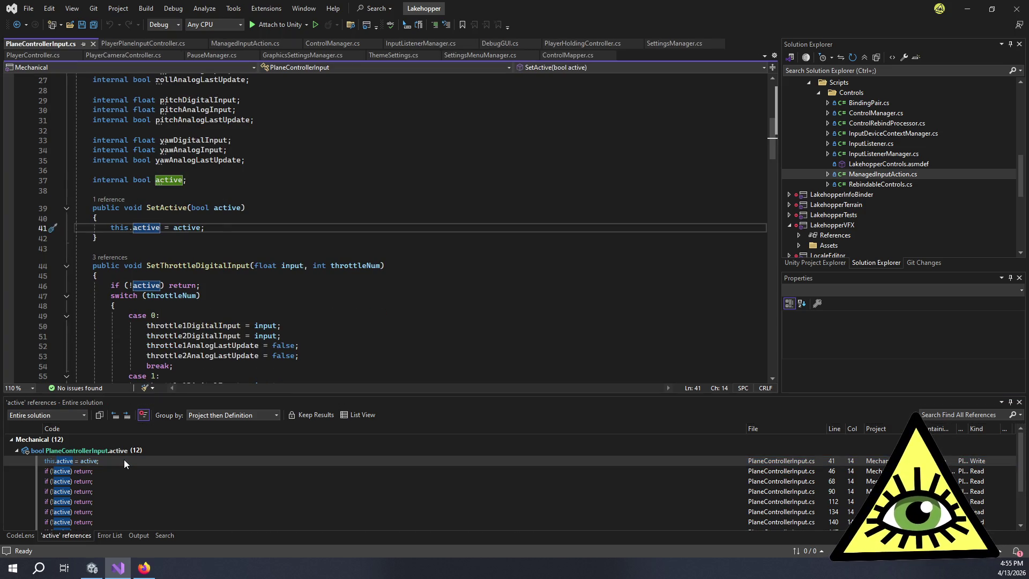
scroll(159, 457, down, 2)
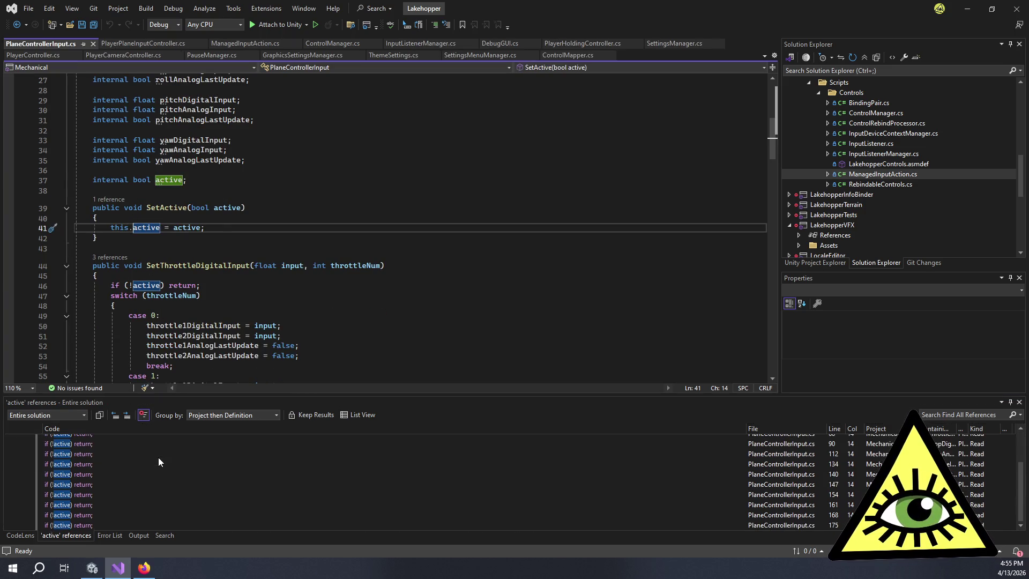
scroll(159, 459, up, 2)
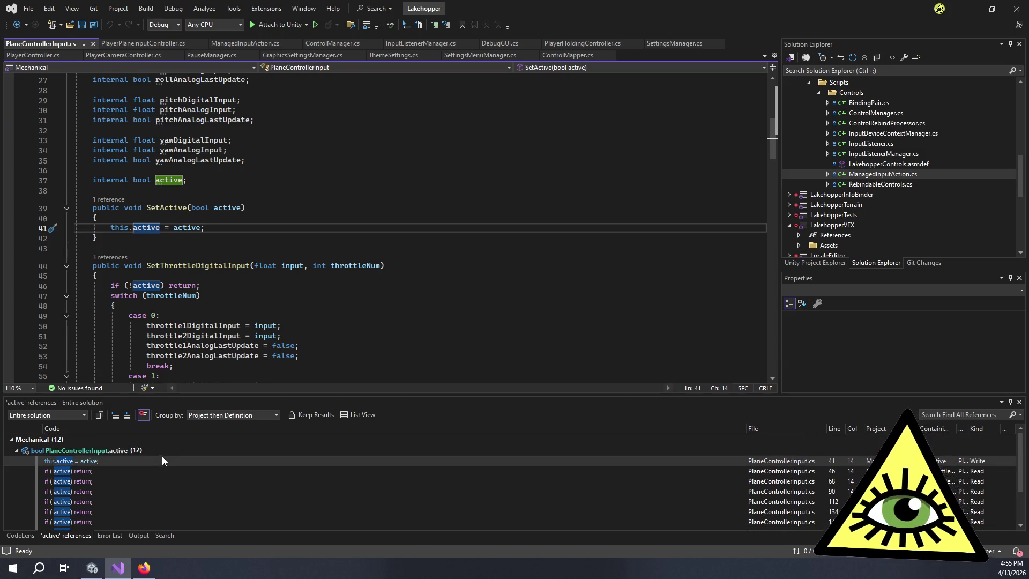
click(117, 200)
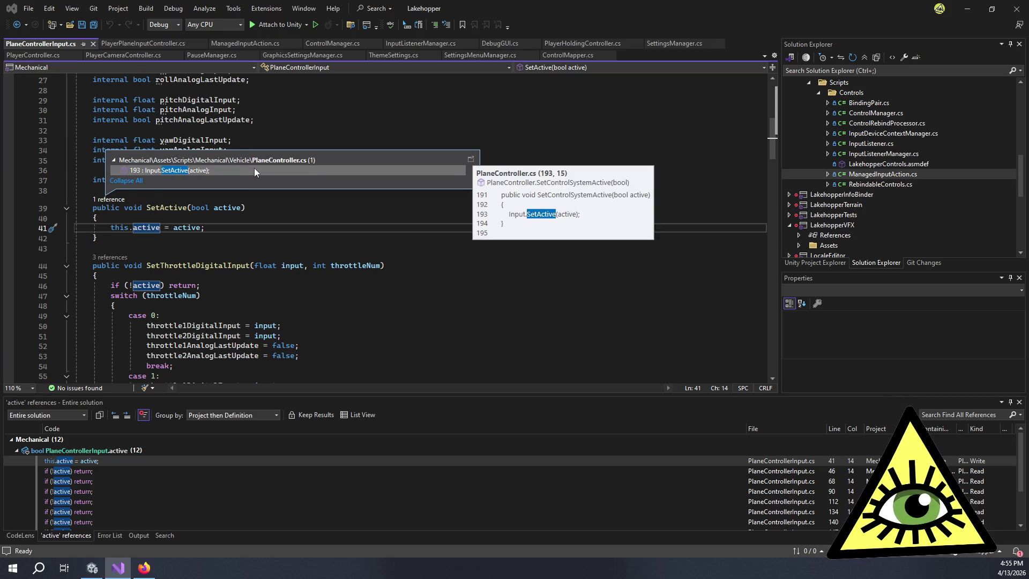
click(254, 169)
click(254, 169)
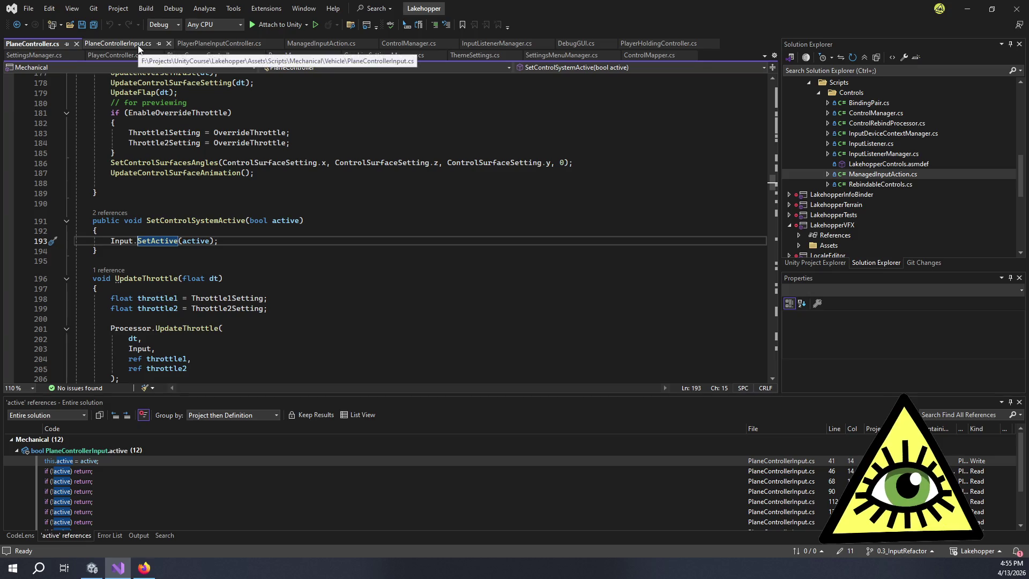
click(188, 45)
Return to PlayerPlaneInputController.cs and scroll up to its Awake, Start and InputInit methods
key(ctrl+minus)
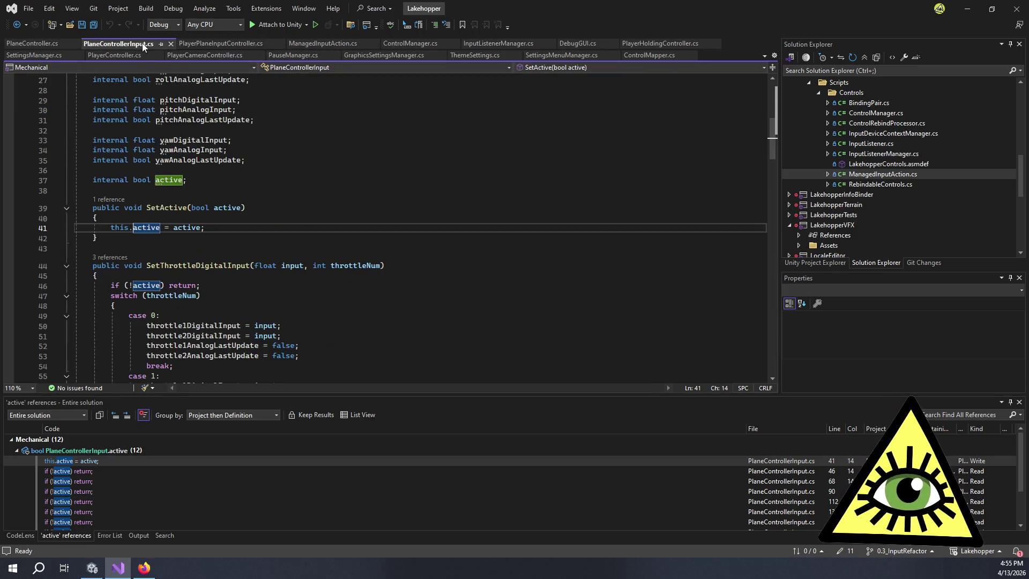
click(217, 42)
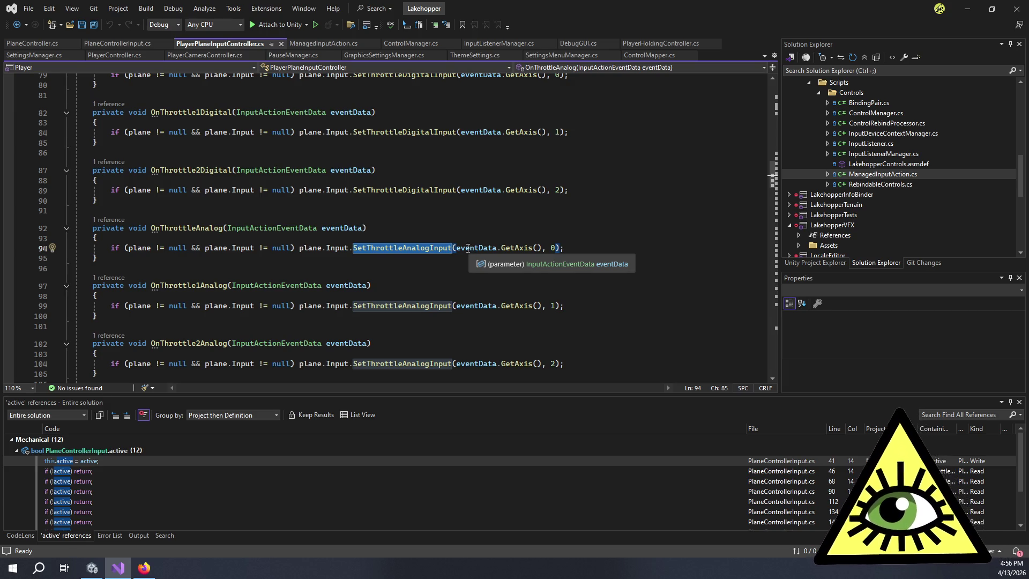
scroll(536, 242, up, 8)
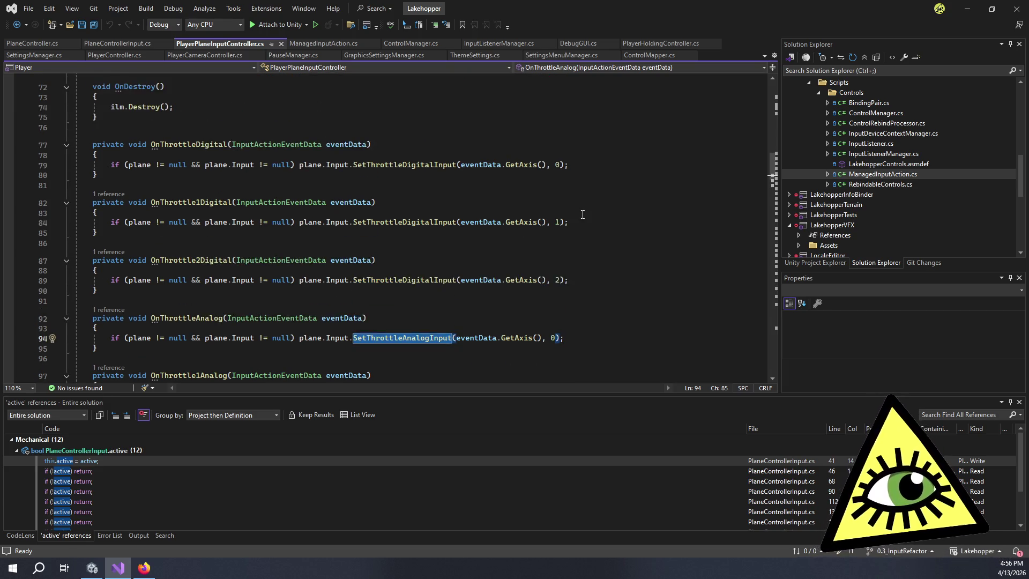
scroll(584, 215, up, 4)
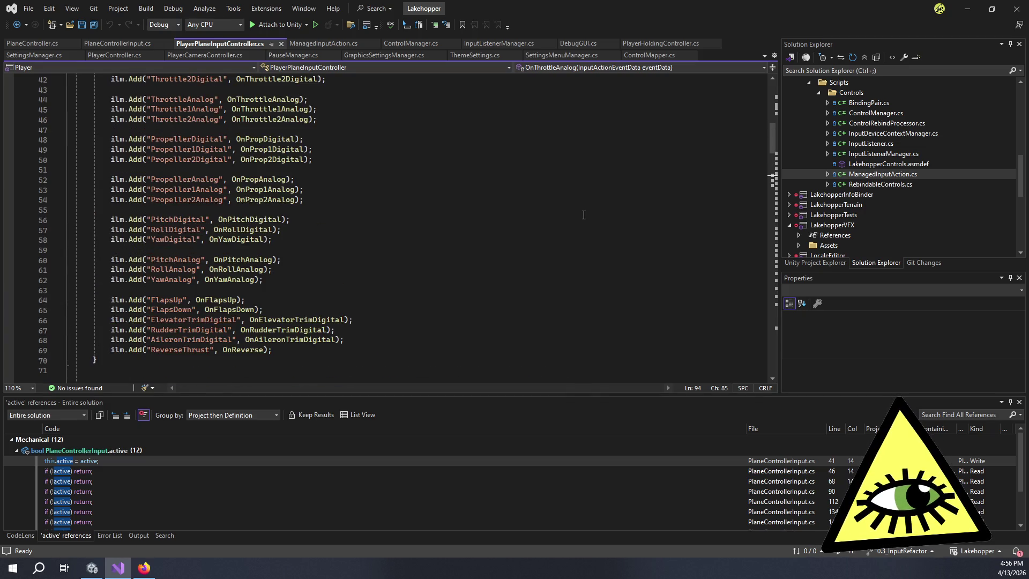
scroll(584, 215, up, 6)
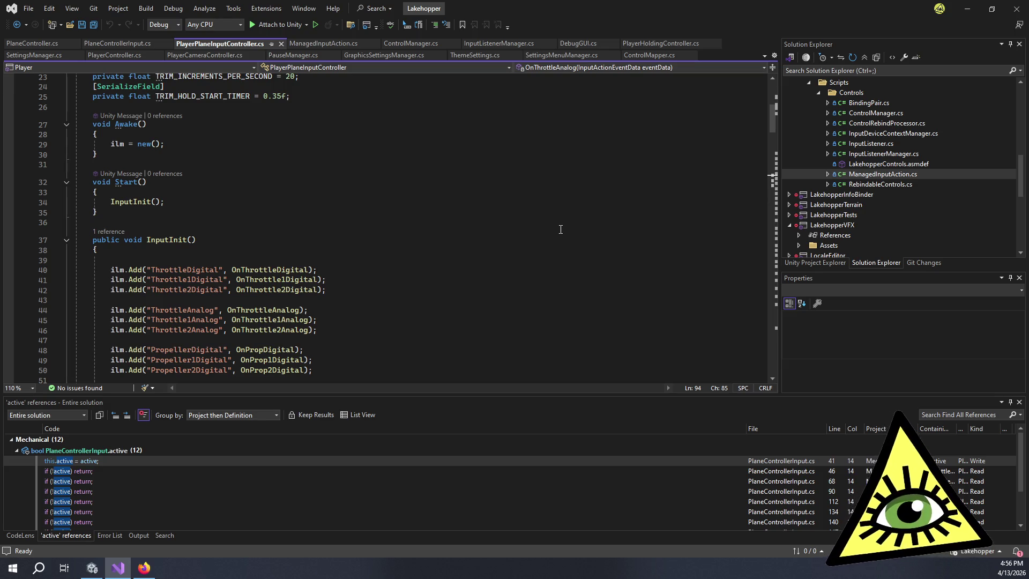
click(94, 569)
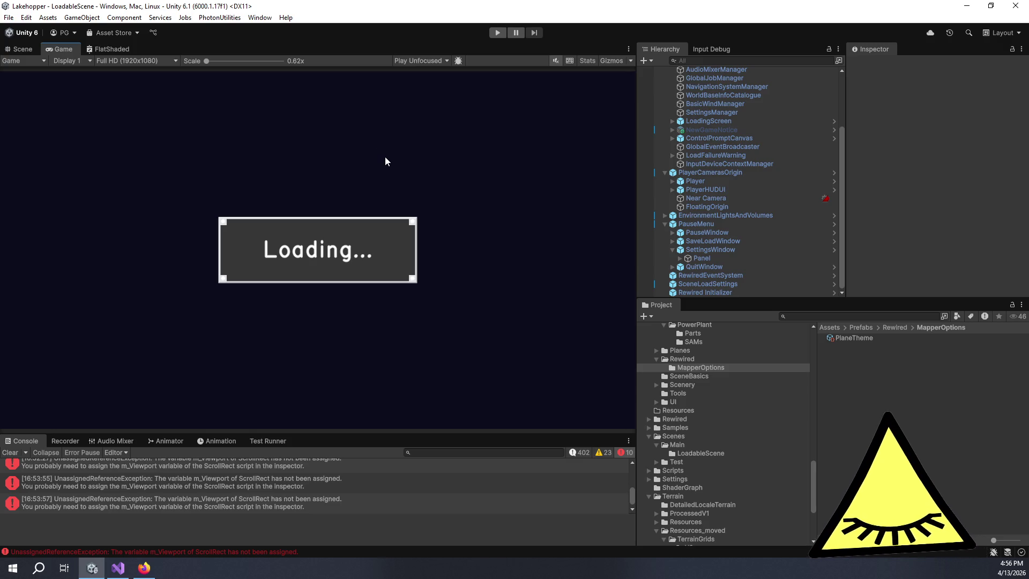
Start Play mode and walk forward to the seaplane cockpit's pilot seat
click(498, 32)
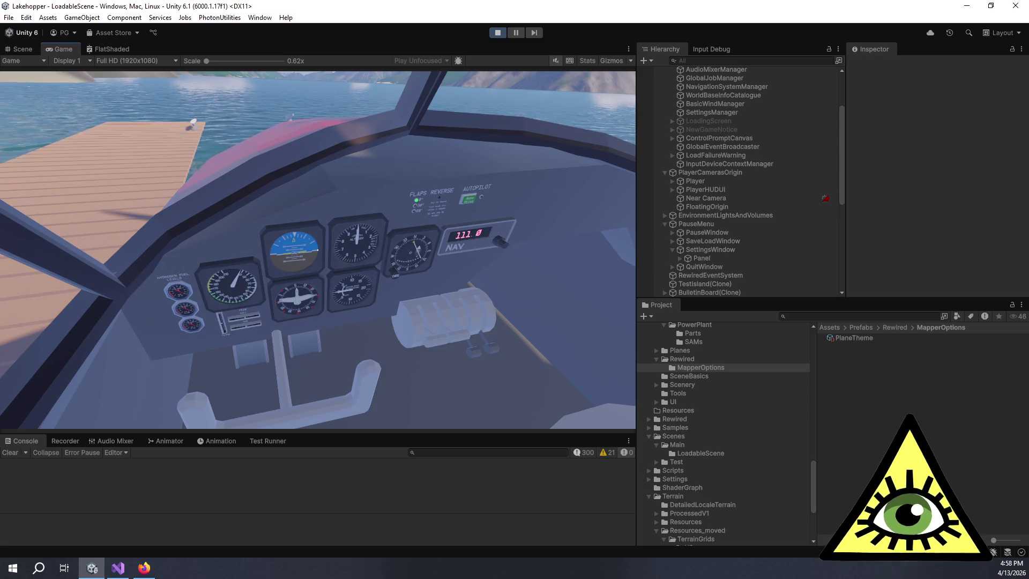
key(w)
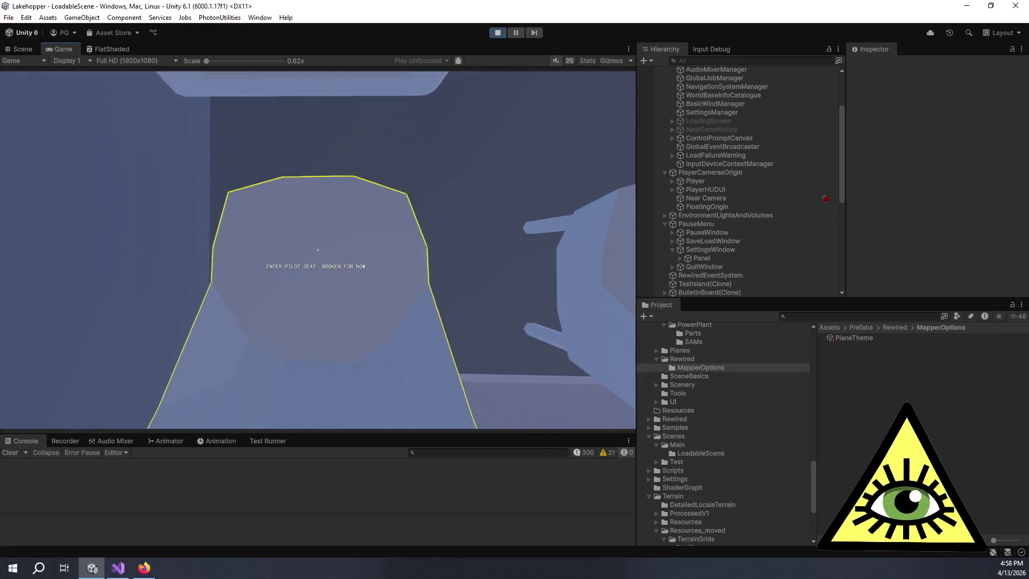